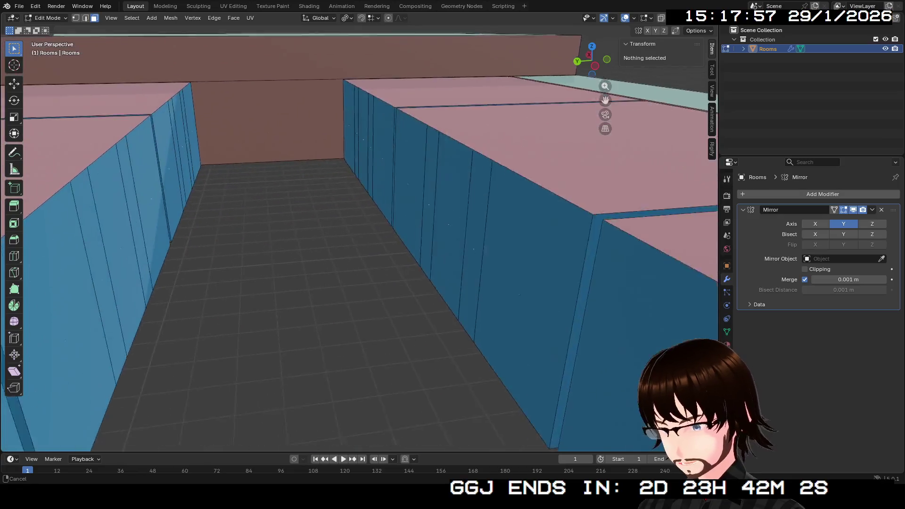
Step: Walk-navigate the Rooms mesh, viewing the corridor from above, inside and below the floor
key("e")
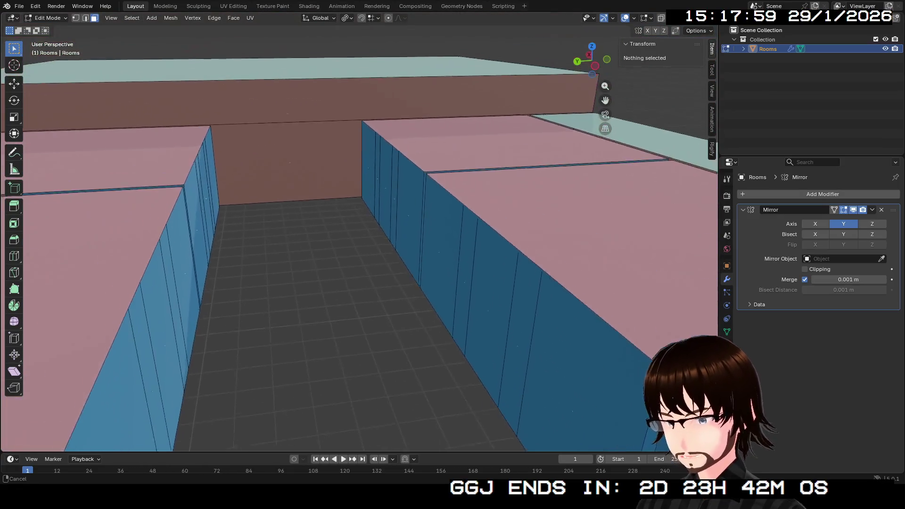
key("s")
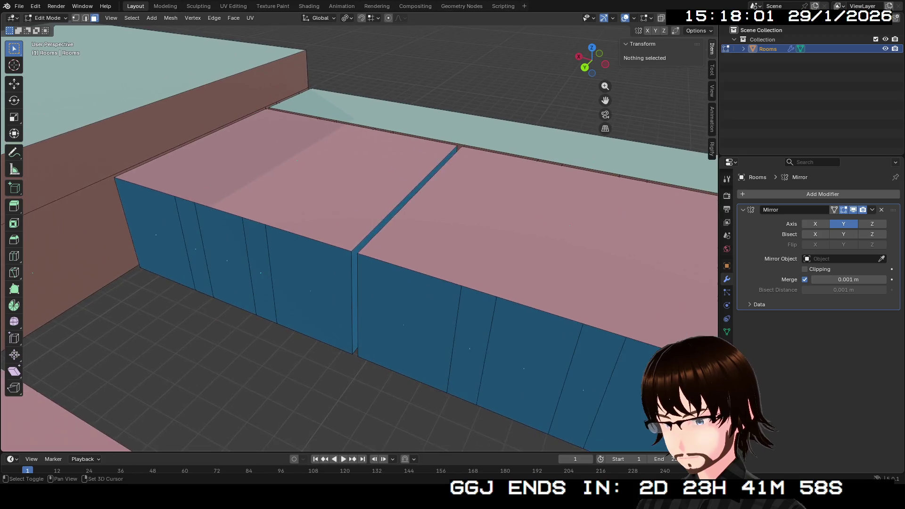
key("Return")
key("shift+grave")
key("w")
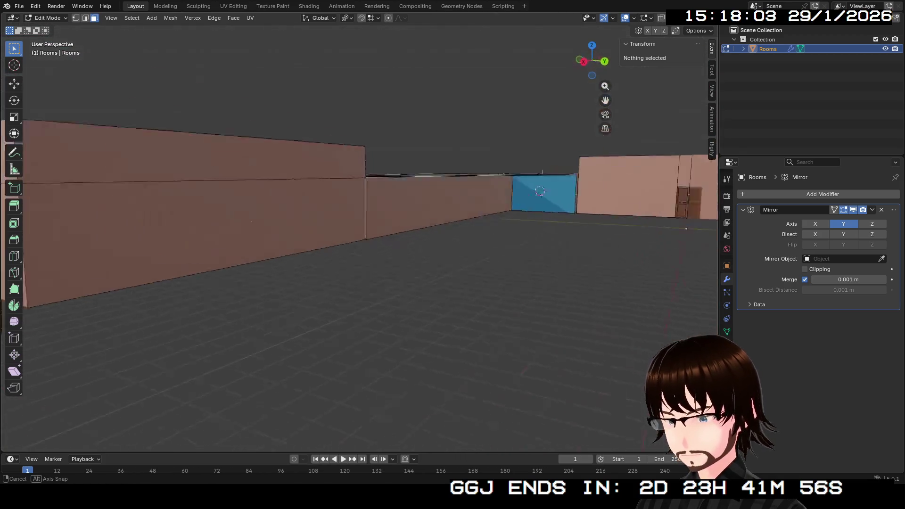
key("e")
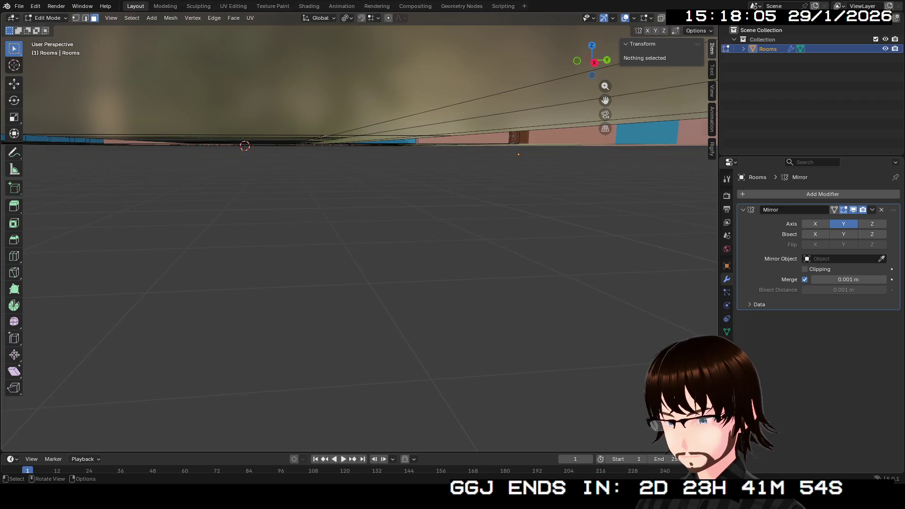
key("shift+grave")
key("e")
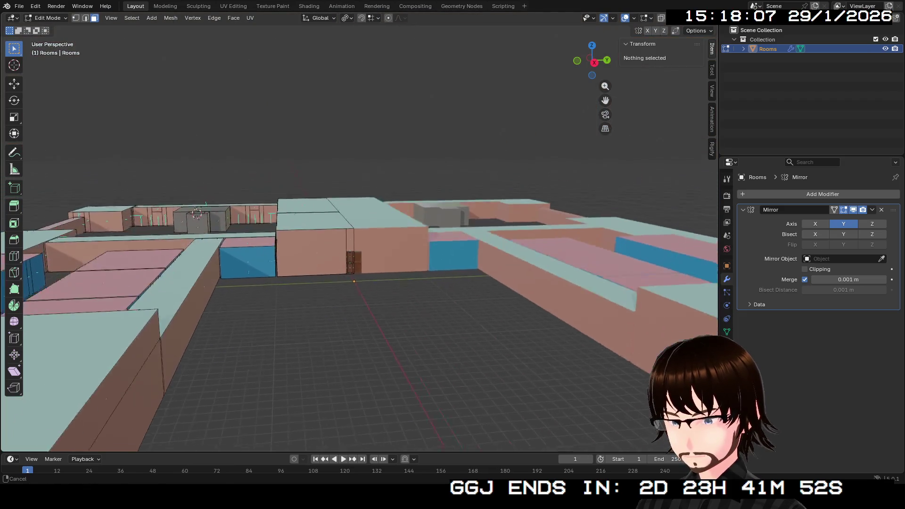
key("s")
Step: Select and frame the door's upper face, then return Rooms to Object Mode
left_click(339, 317)
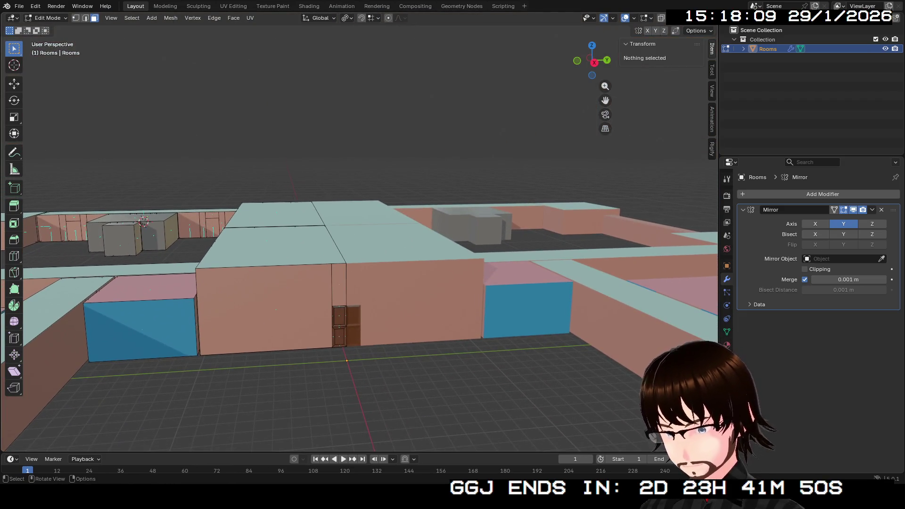
left_click(339, 317)
key("KP_Decimal")
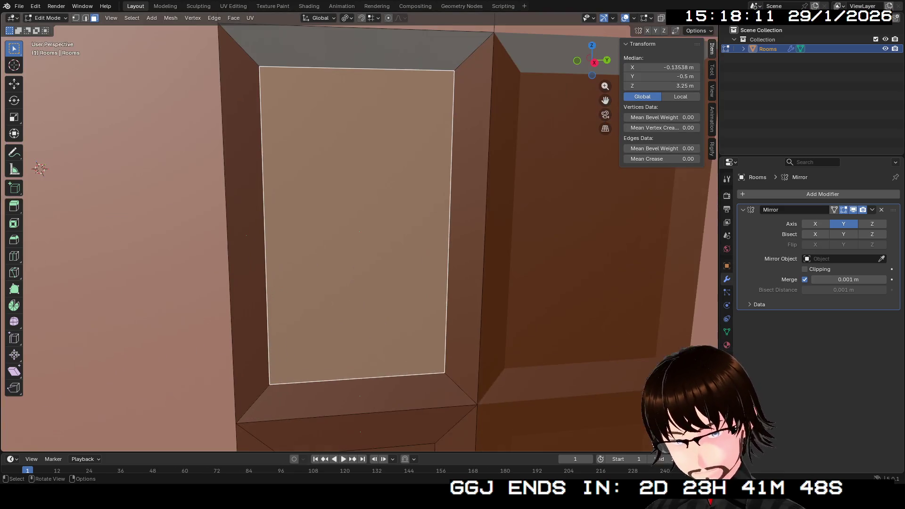
mouse_move(453, 254)
left_mouse_down()
mouse_move(439, 202)
mouse_move(415, 189)
mouse_move(396, 208)
left_mouse_up()
scroll(359, 236, "down", 10)
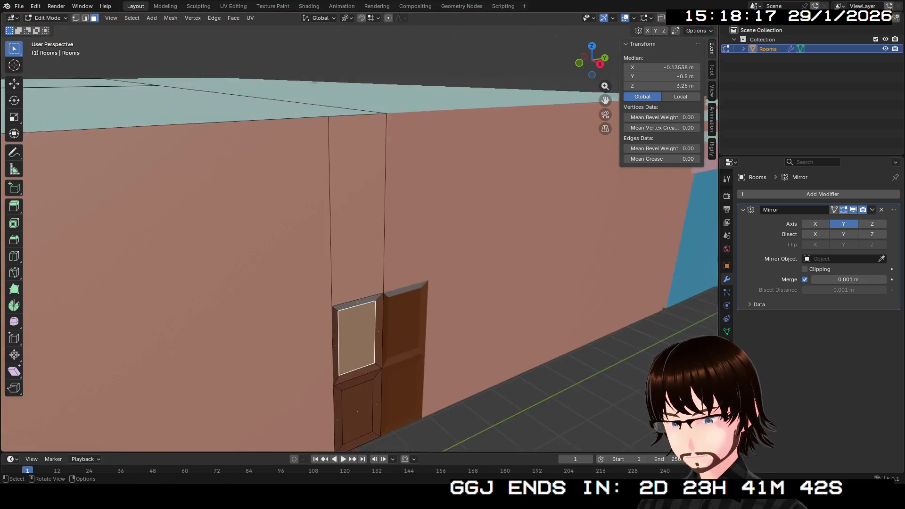
scroll(358, 236, "down", 5)
scroll(358, 236, "up", 3)
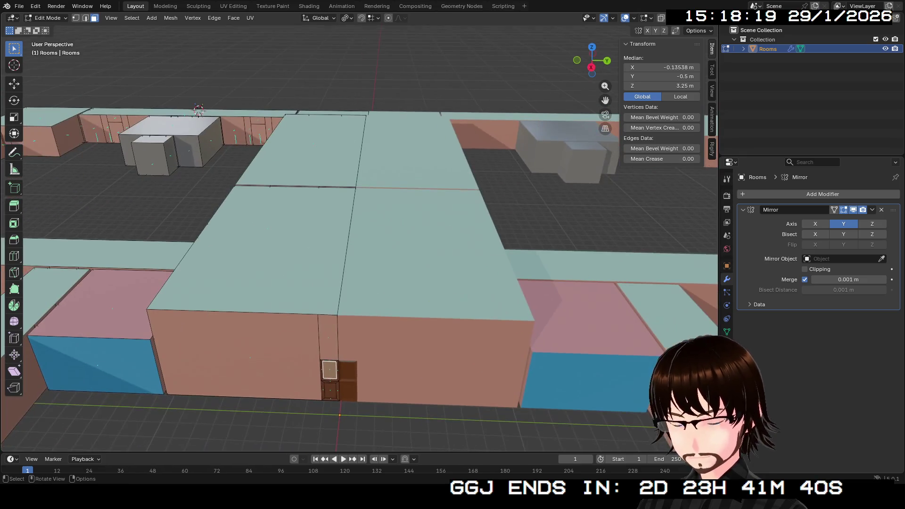
key("Tab")
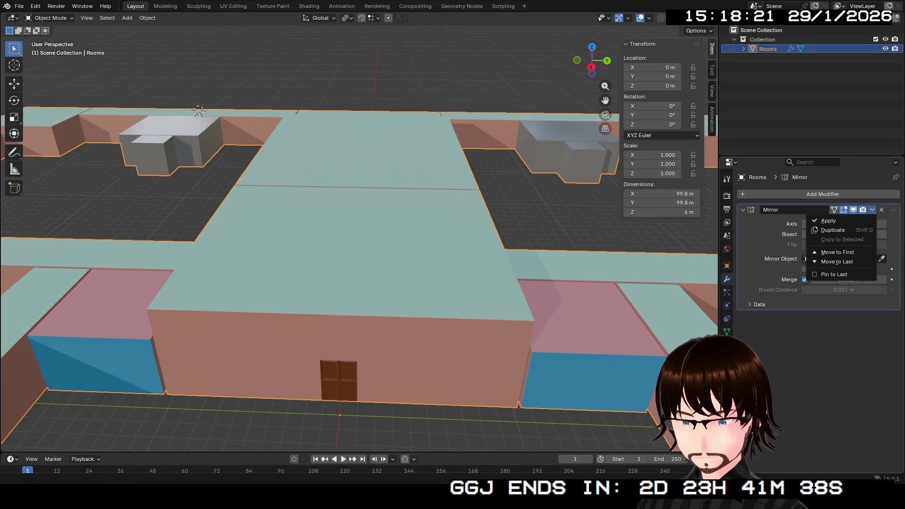
Step: Apply the Mirror modifier, leave File > Export without exporting, then undo the apply
left_click(828, 220)
left_click(19, 6)
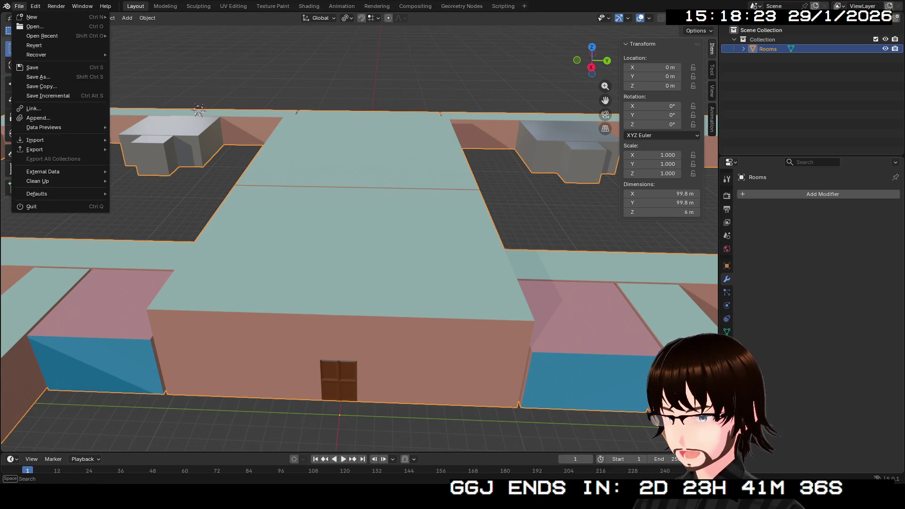
mouse_move(38, 149)
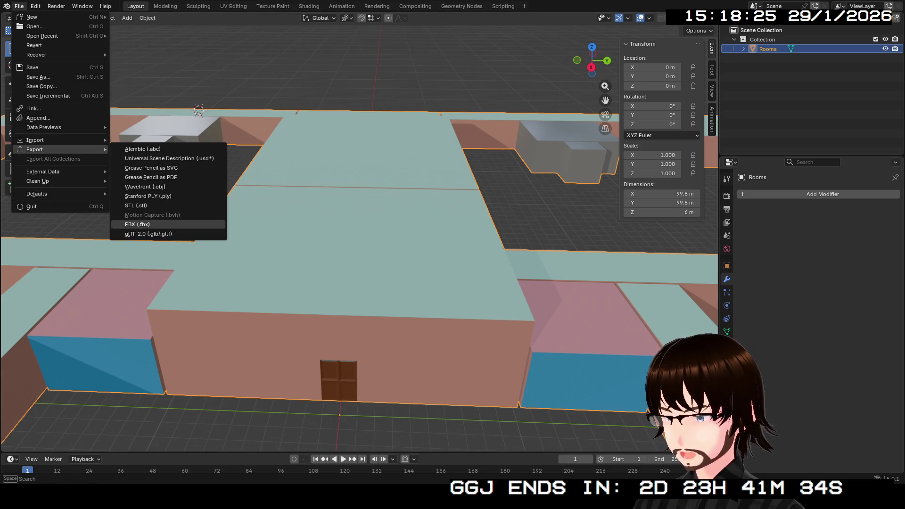
left_click(137, 225)
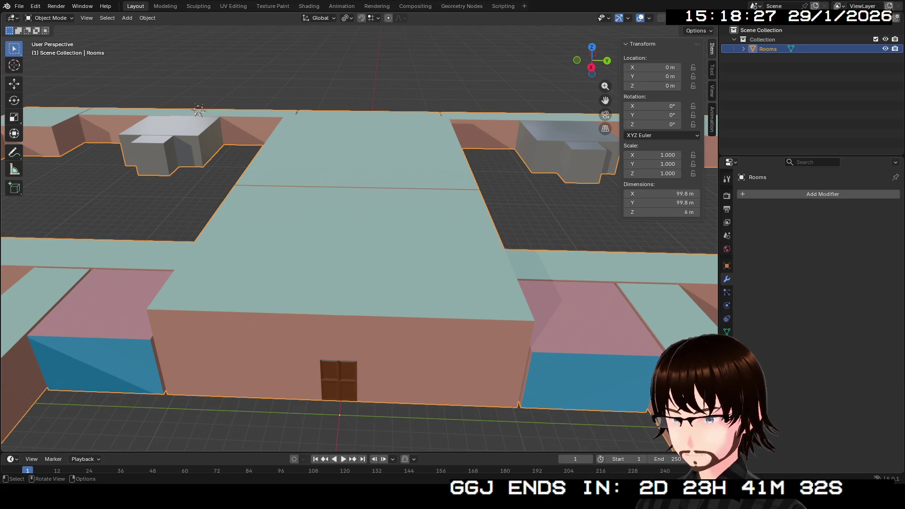
key("ctrl+z")
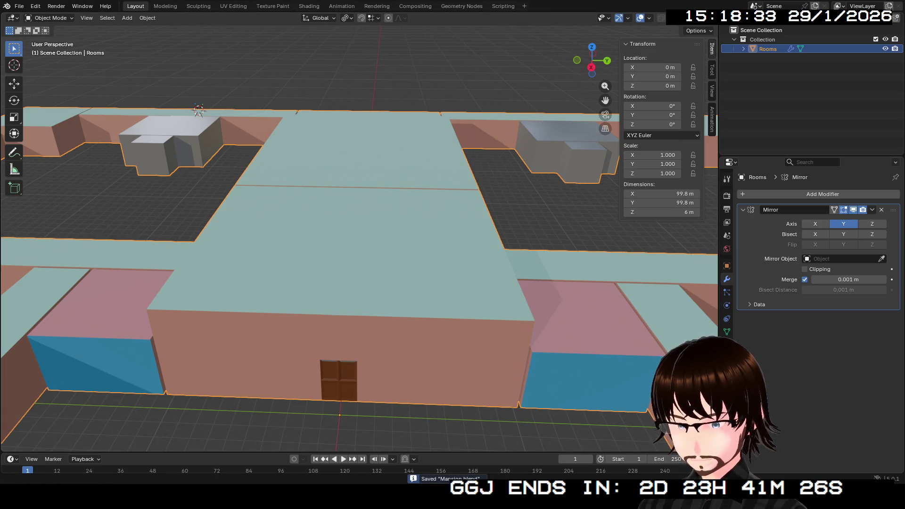
key("alt+Tab")
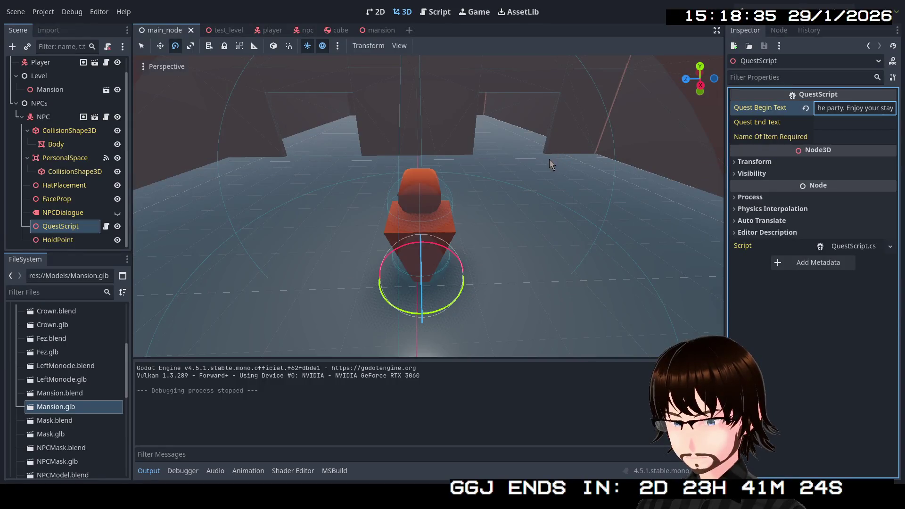
mouse_move(550, 160)
left_mouse_down()
mouse_move(519, 142)
mouse_move(518, 170)
left_mouse_up()
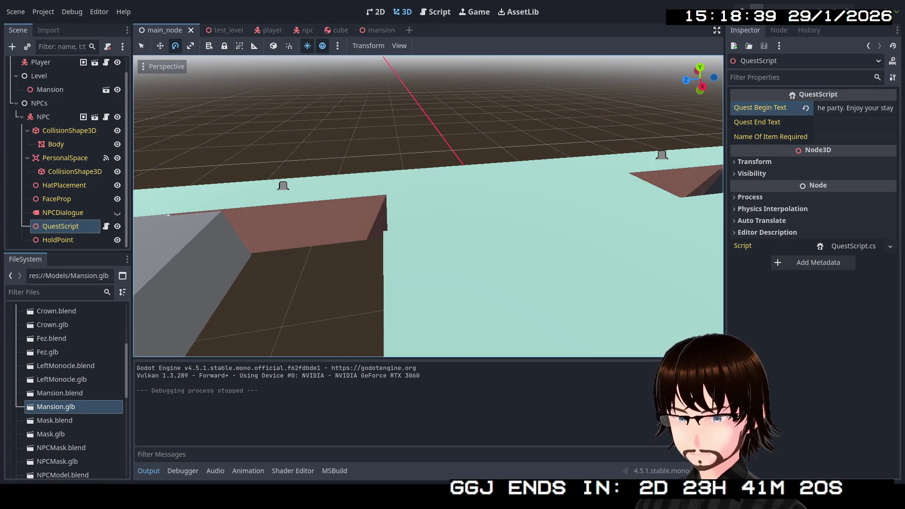
left_click(752, 9)
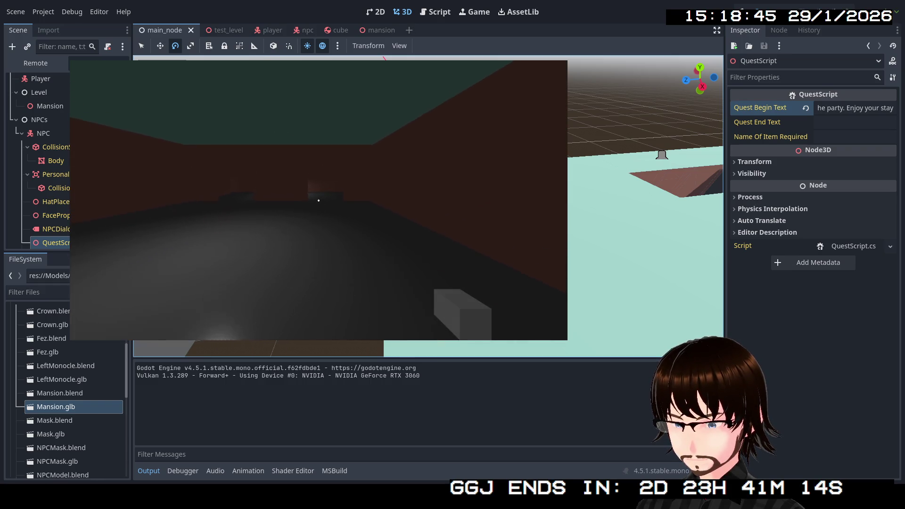
mouse_move(319, 200)
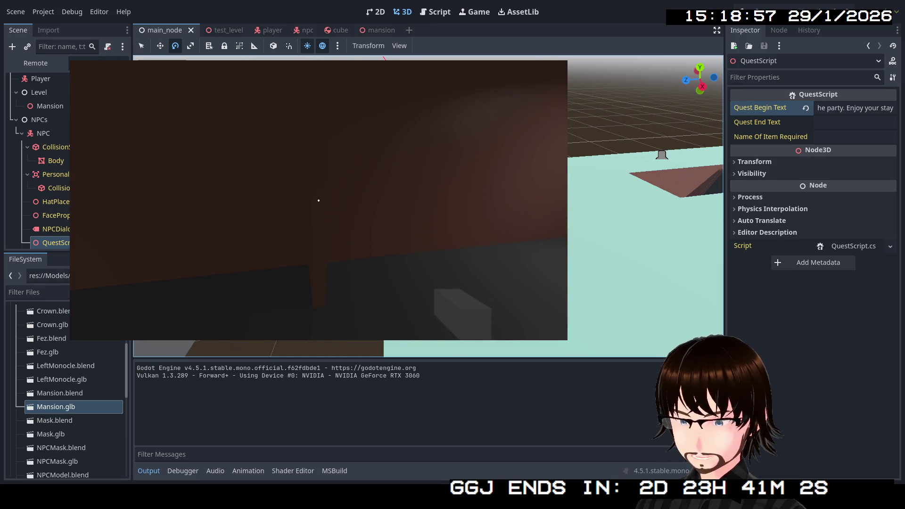
key("Escape")
left_click(787, 8)
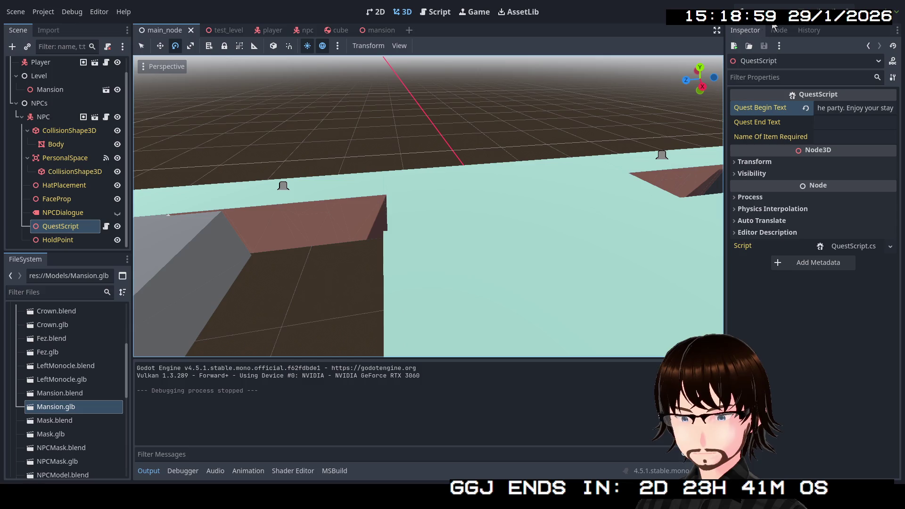
key("F5")
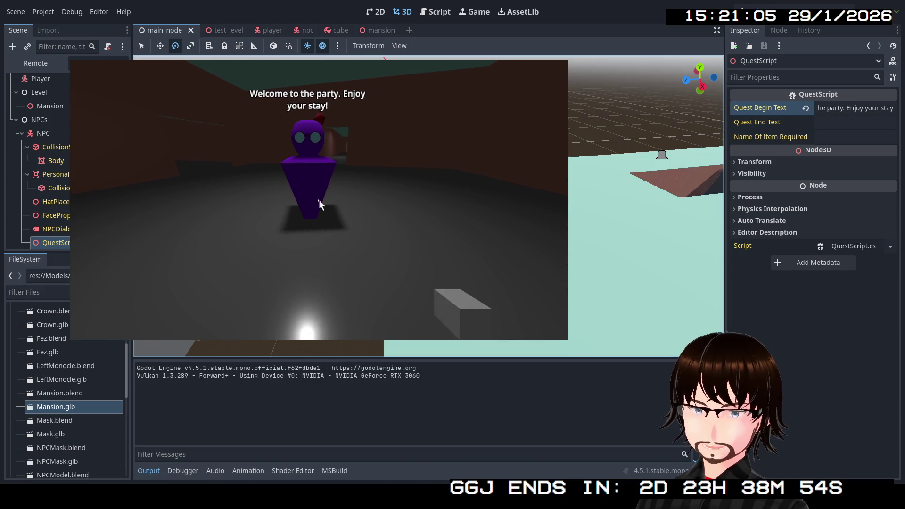
key("F8")
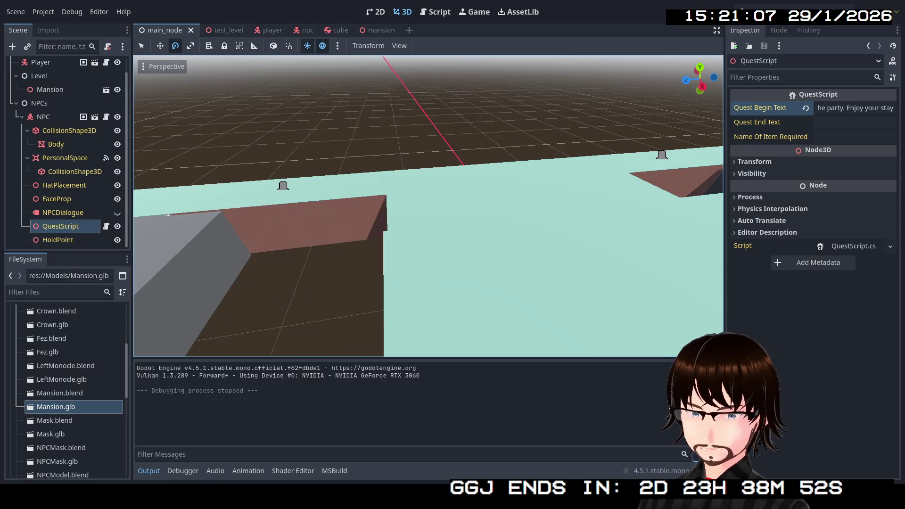
scroll(429, 206, "down", 5)
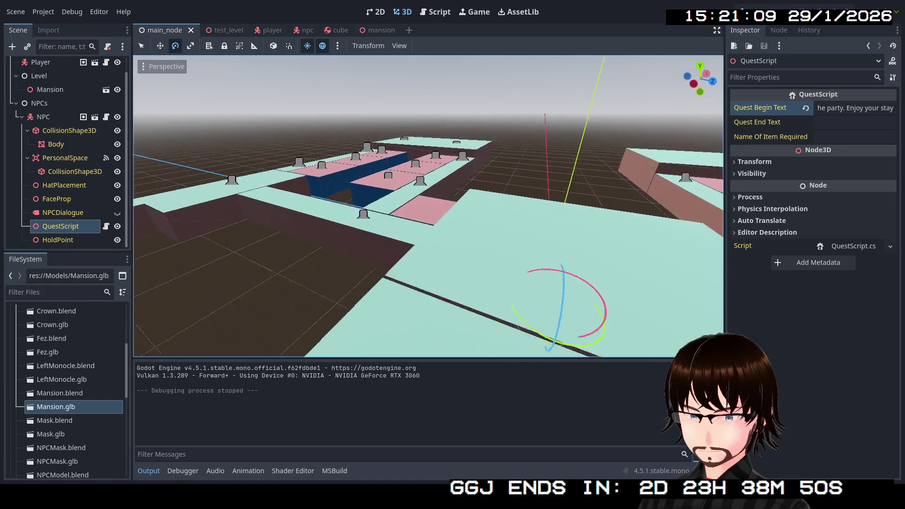
key("w")
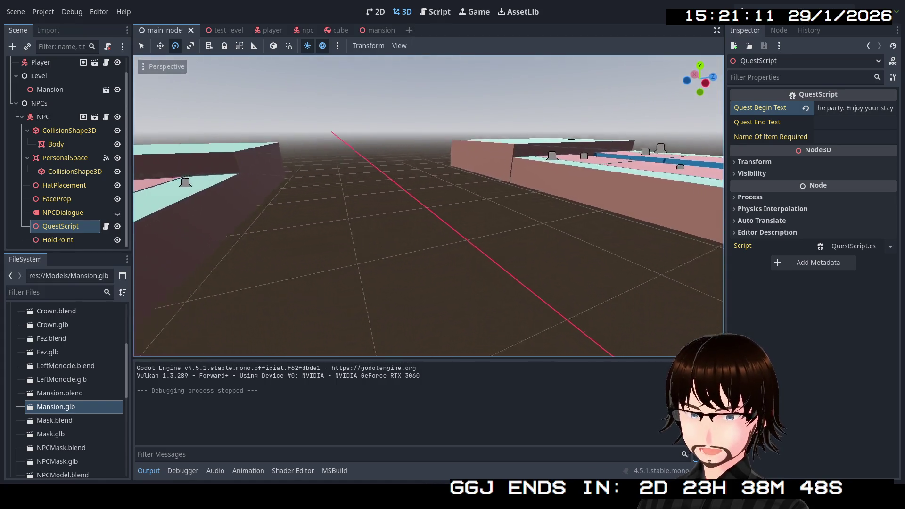
key("w")
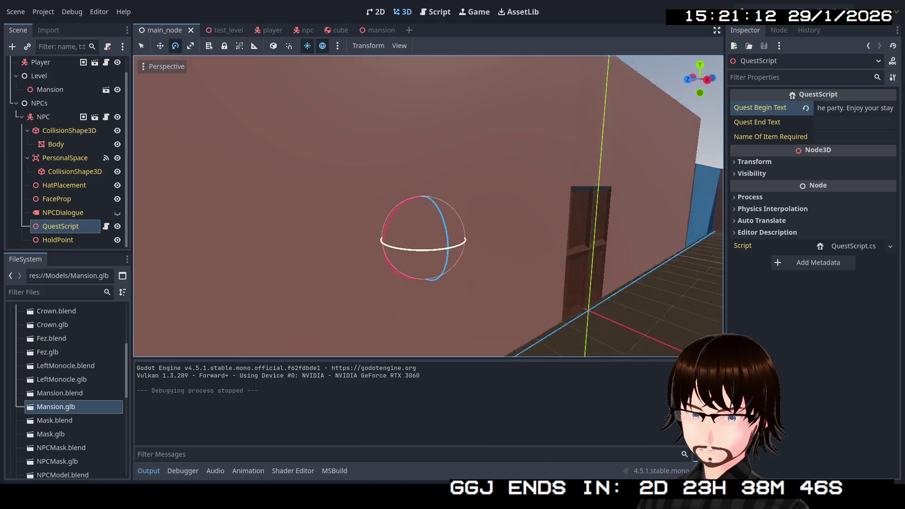
key("s")
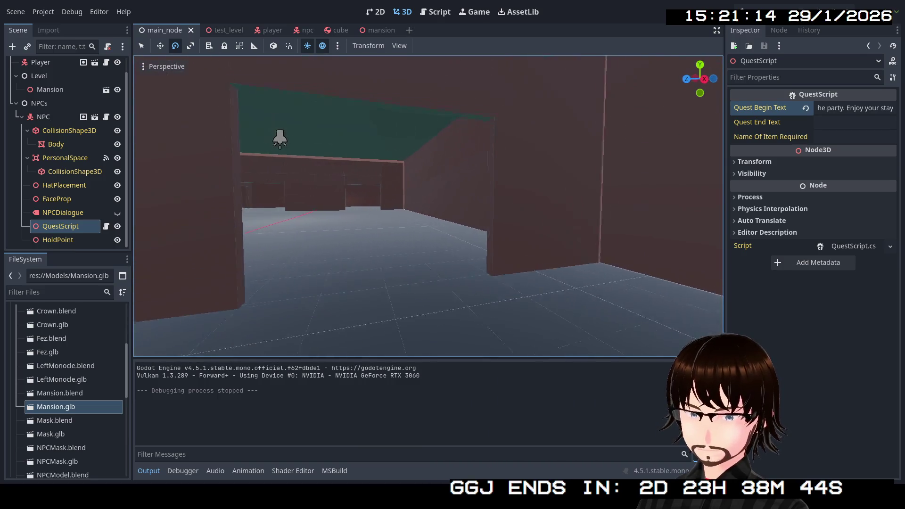
key("w")
key("w")
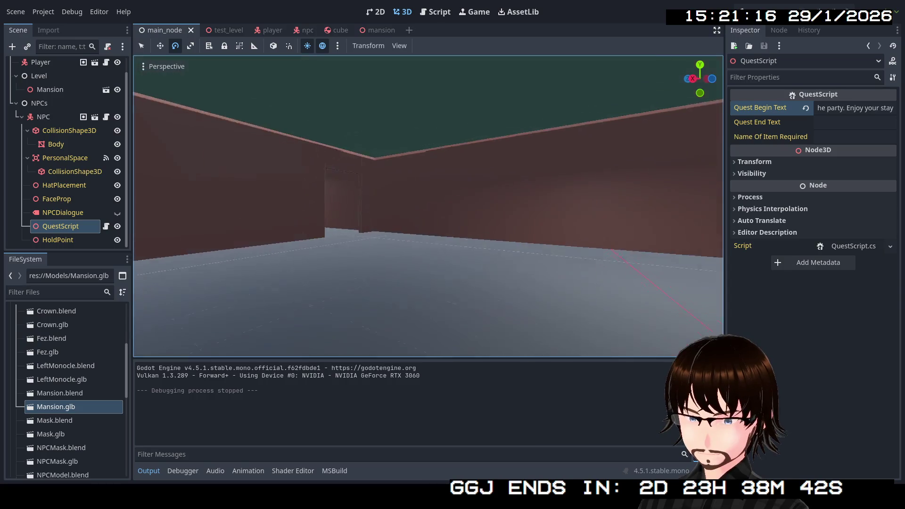
key("s")
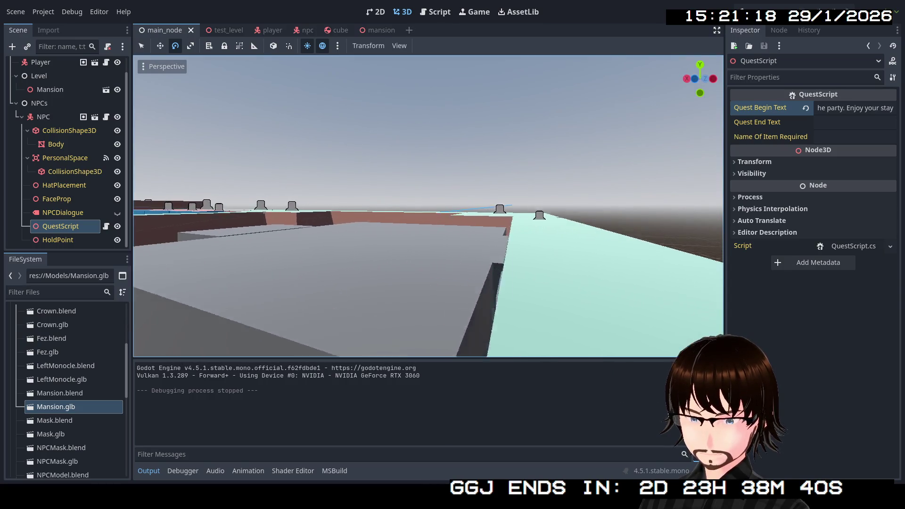
key("a")
key("e")
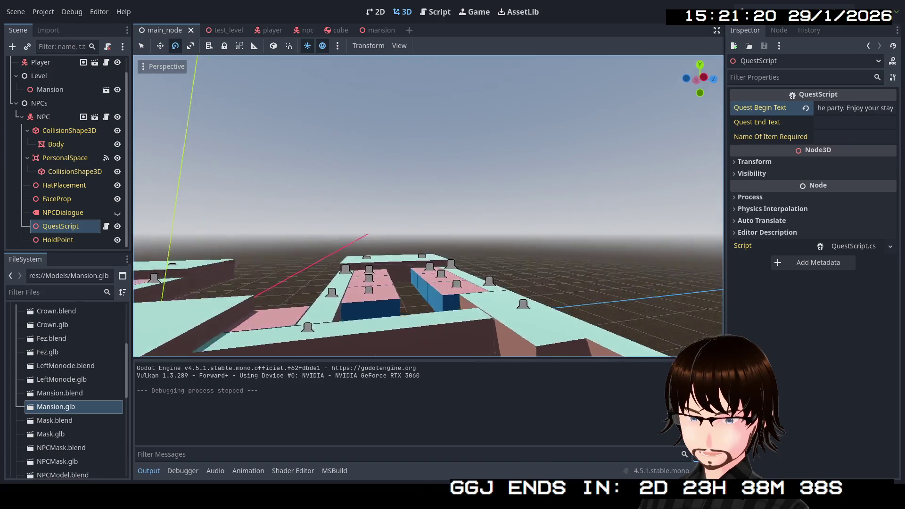
key("s")
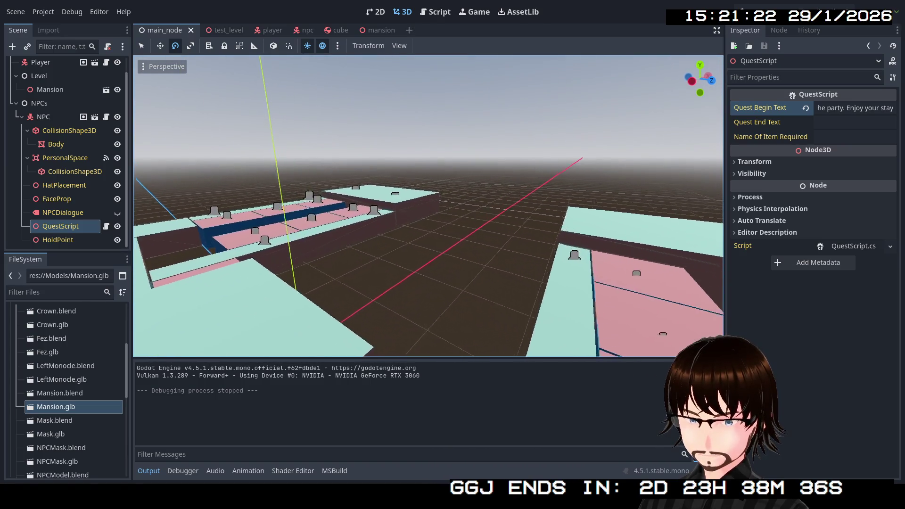
scroll(34, 369, "up", 5)
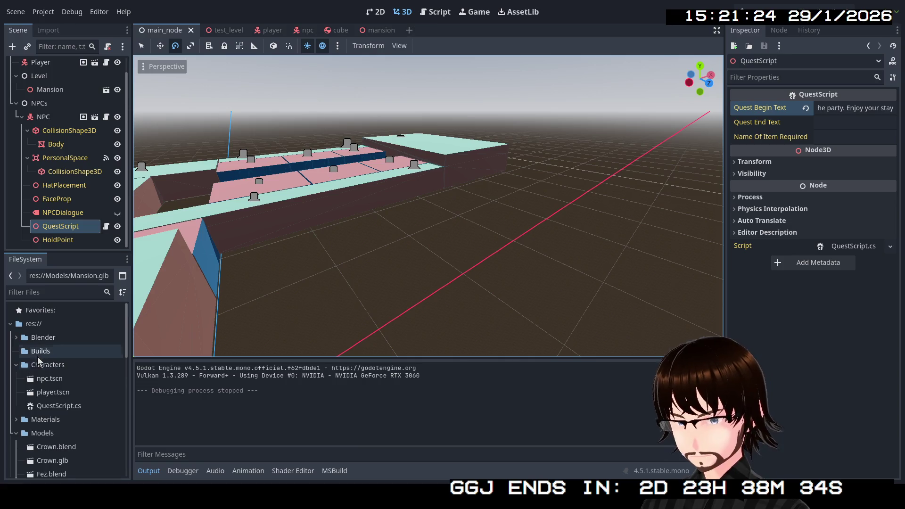
right_click(42, 433)
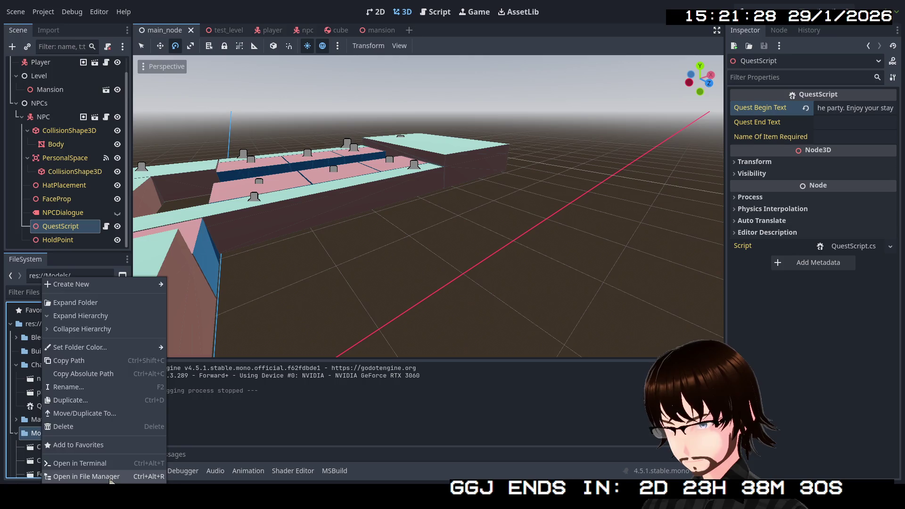
left_click(87, 476)
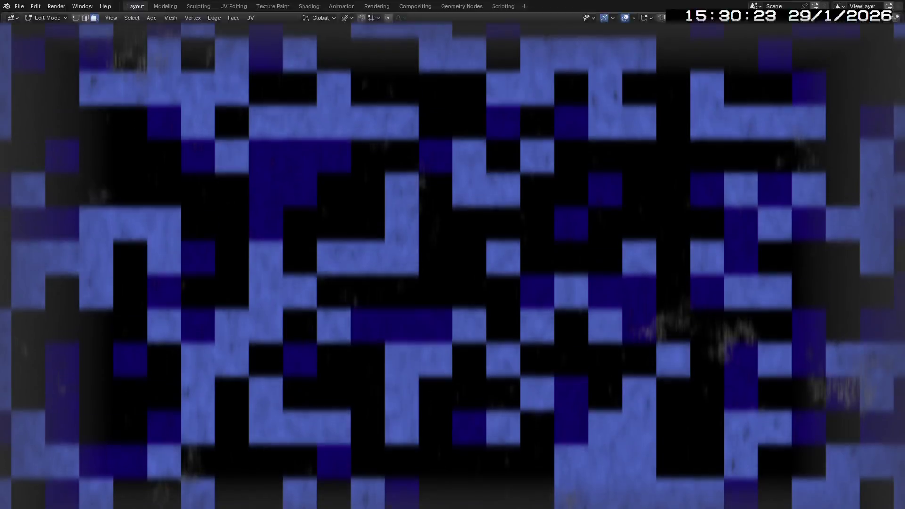
Step: In Bottom Orthographic view, assign OuterMat to the selected underside face of Rooms
scroll(359, 235, "up", 10)
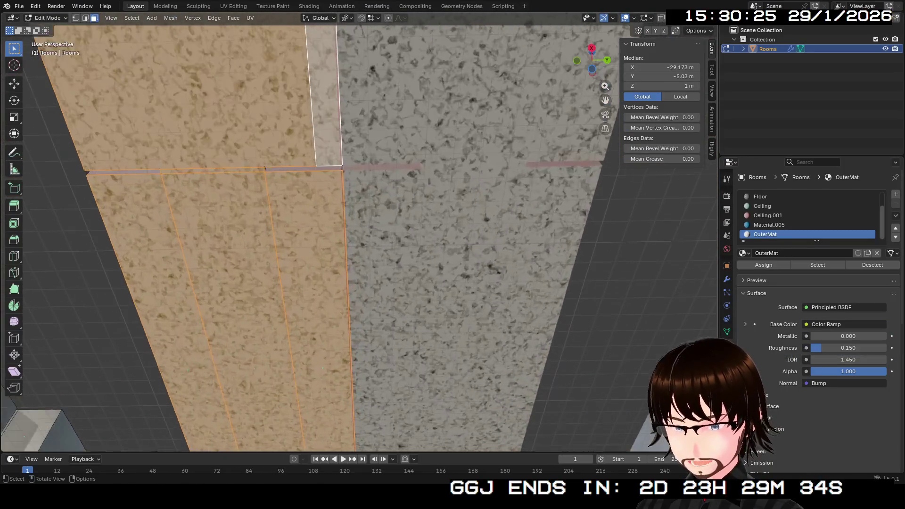
scroll(359, 236, "up", 5)
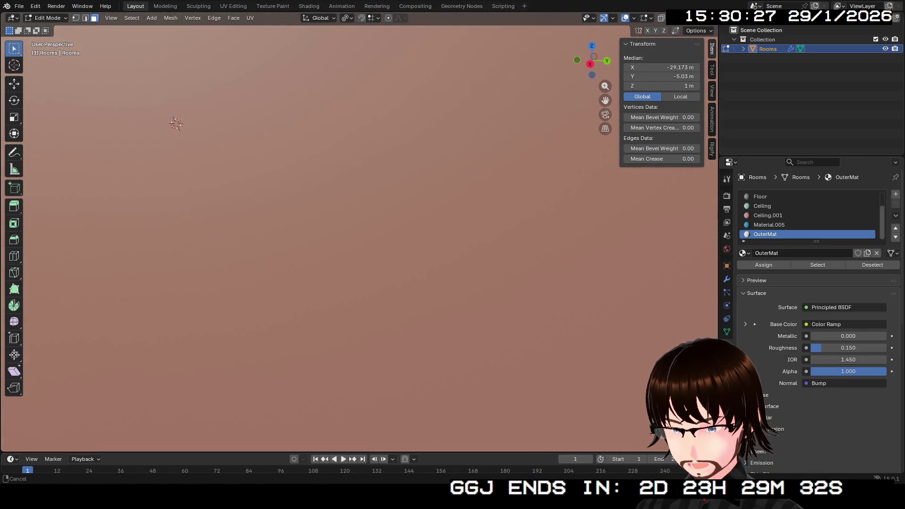
scroll(358, 236, "down", 10)
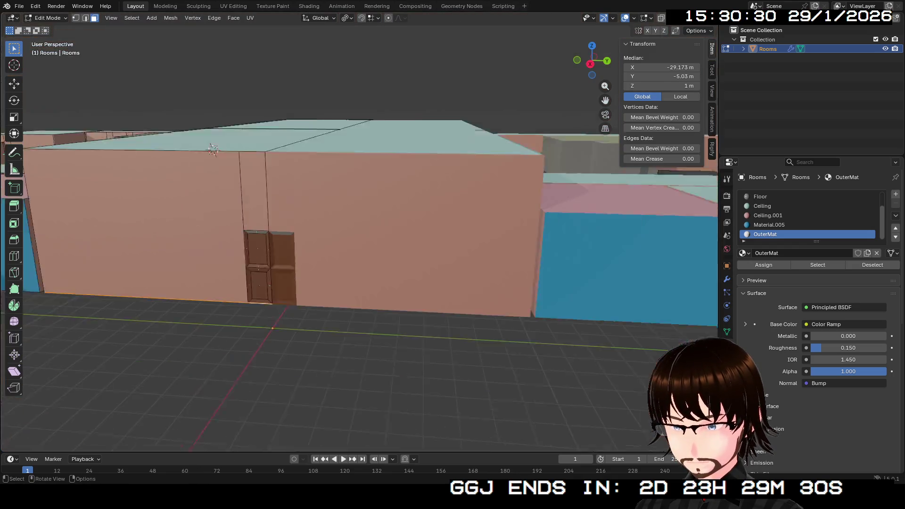
mouse_move(213, 149)
left_mouse_down()
mouse_move(550, 196)
mouse_move(504, 137)
mouse_move(377, 227)
mouse_move(325, 194)
left_mouse_up()
scroll(358, 236, "up", 2)
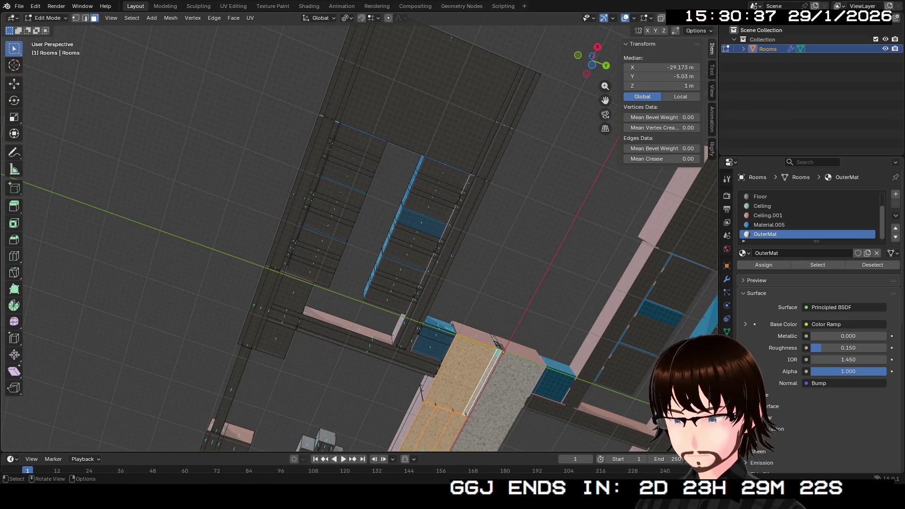
key("ctrl+KP_7")
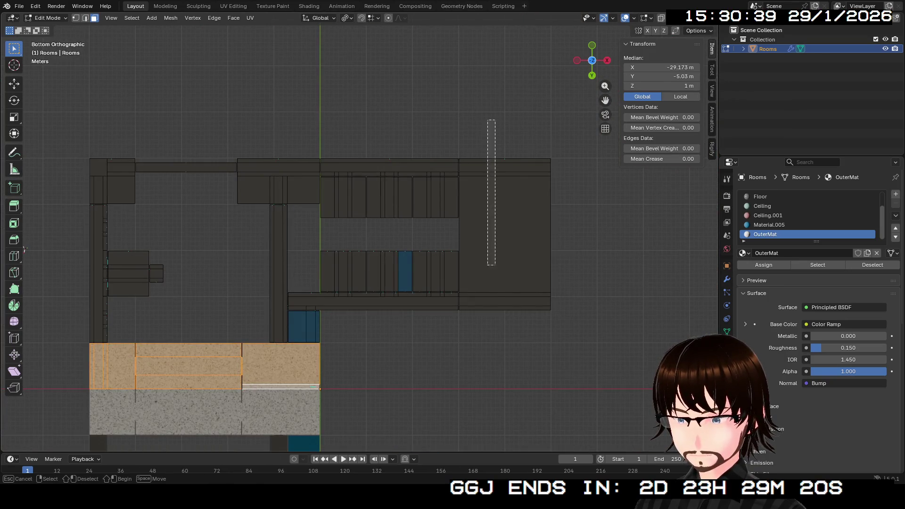
left_click(764, 265)
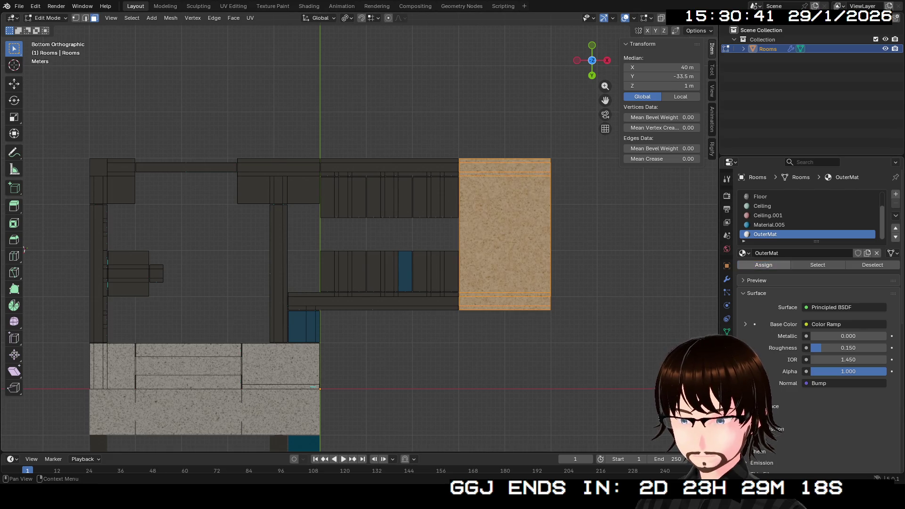
Step: Clear the selection and pick the large top face of the near room
key("alt+a")
left_click_drag(340, 235, 301, 195)
scroll(359, 236, "up", 5)
mouse_move(358, 236)
left_mouse_down()
mouse_move(330, 226)
mouse_move(337, 264)
mouse_move(342, 228)
mouse_move(359, 205)
left_mouse_up()
left_click(378, 306)
scroll(377, 306, "down", 2)
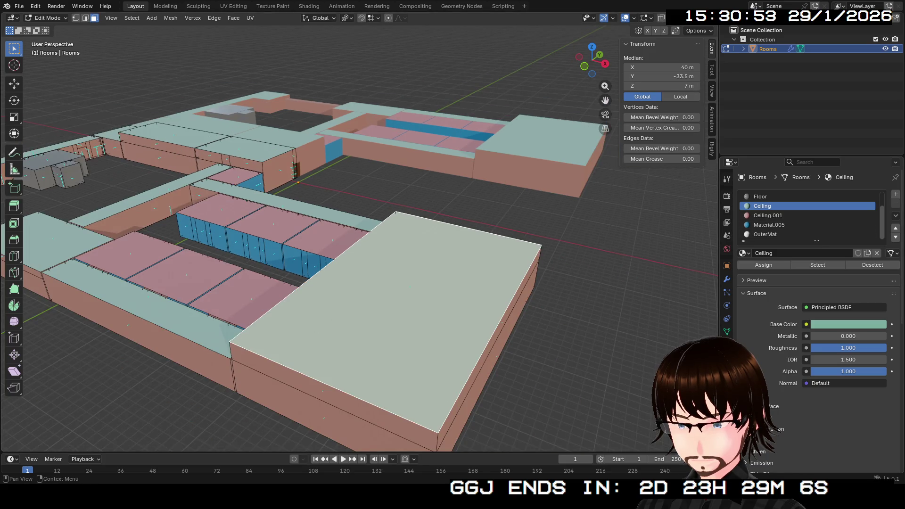
Step: Add a material slot with a new material named GoldCeiling
left_click(896, 194)
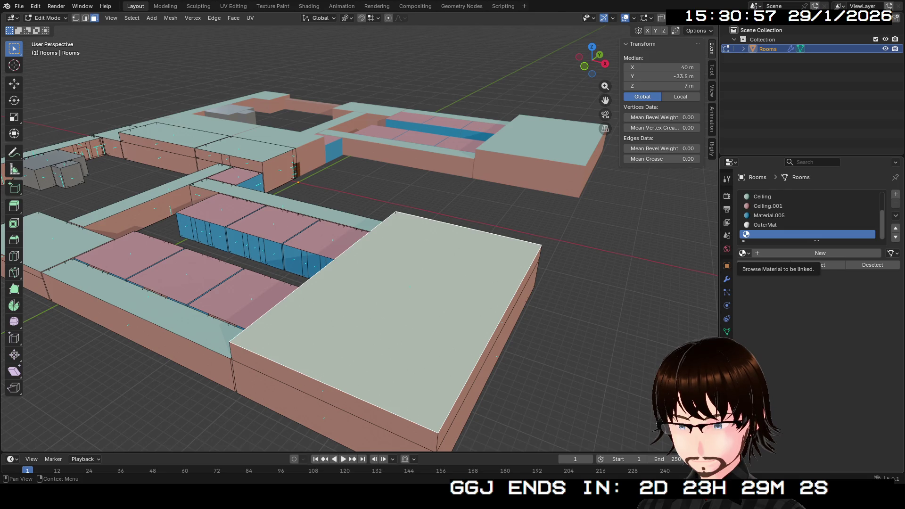
left_click(821, 254)
left_click(831, 307)
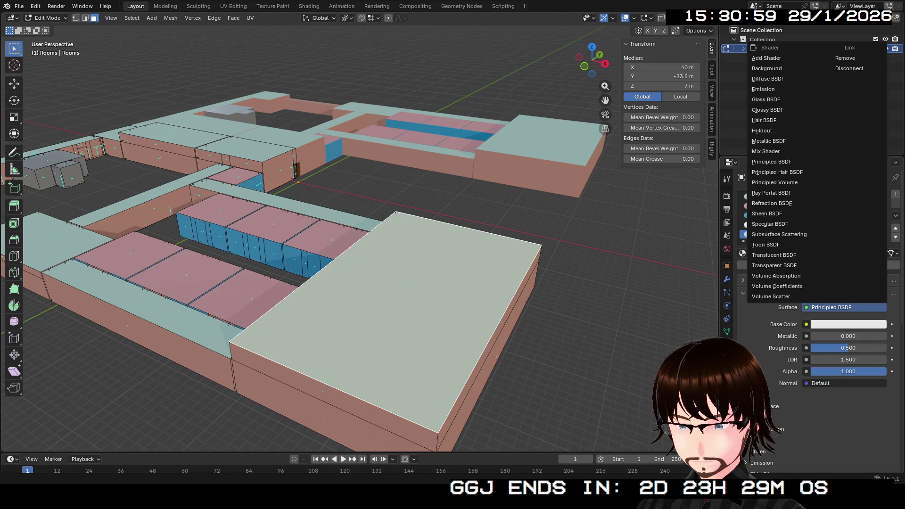
key("Escape")
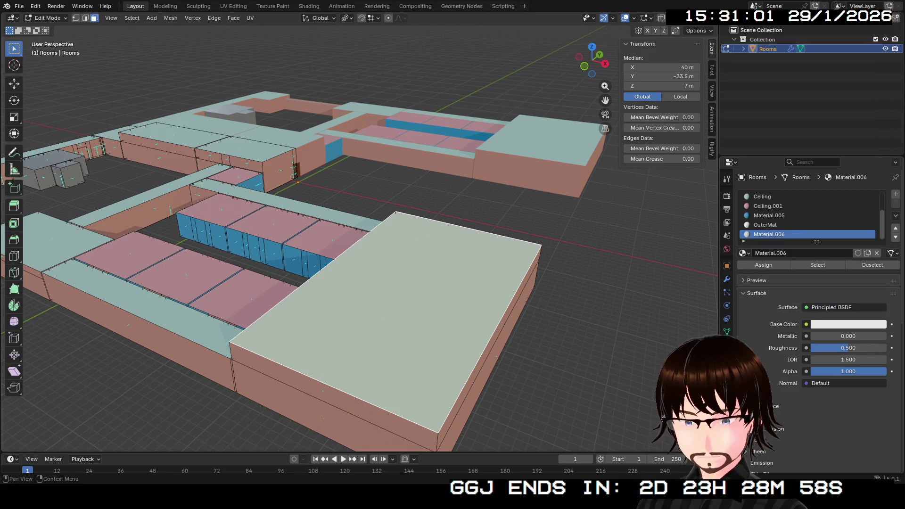
left_click(802, 254)
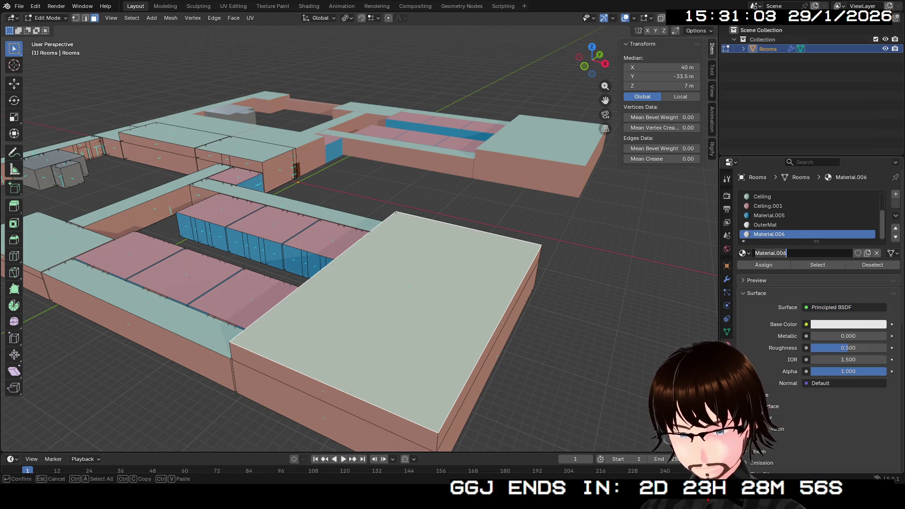
type("GoldCeiling")
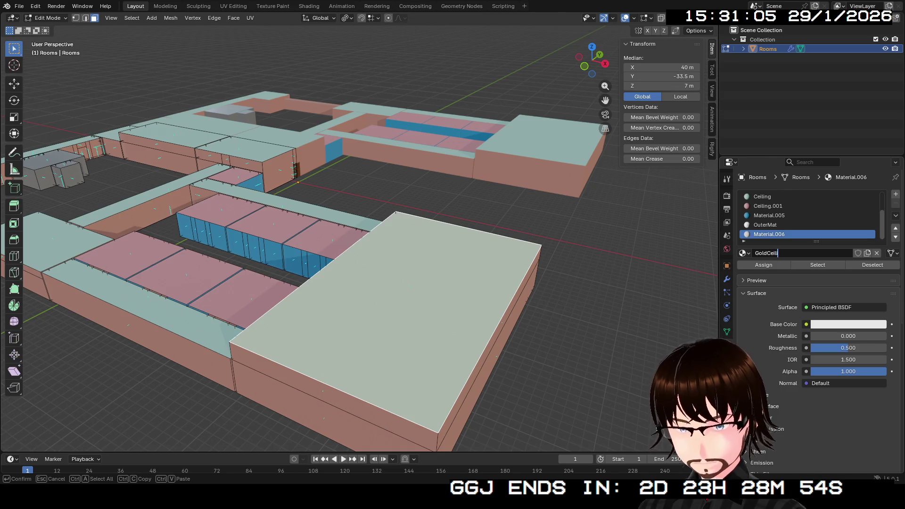
key("Return")
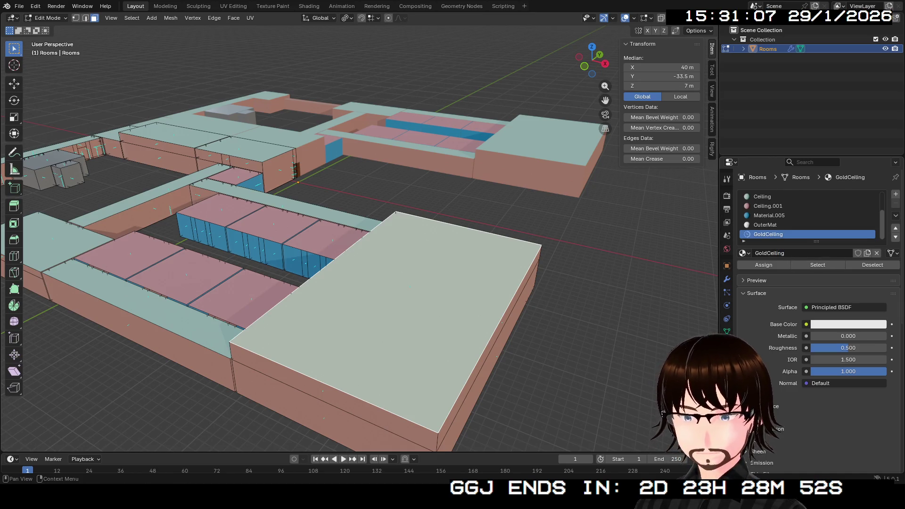
Step: Give GoldCeiling an orange base colour and roughness 0.3, then assign it to the face
left_click(849, 324)
left_click_drag(826, 207, 819, 220)
scroll(819, 220, "down", 1)
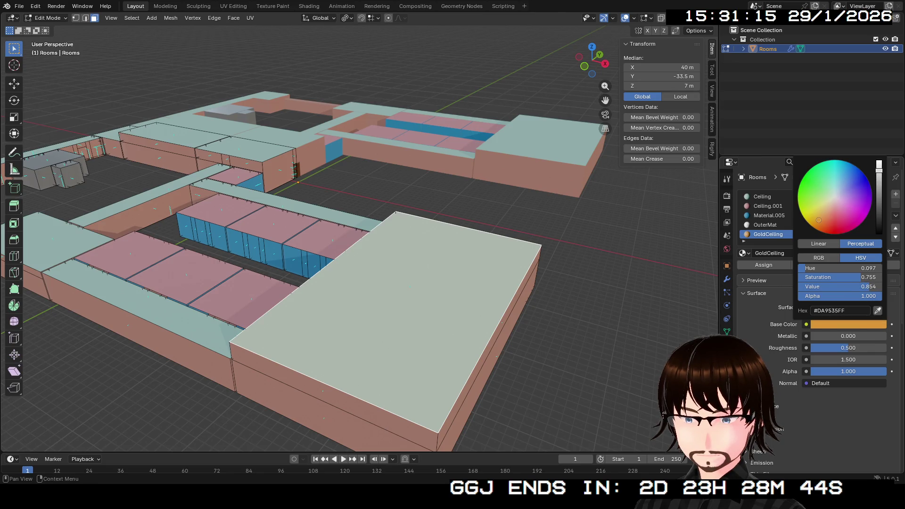
left_click_drag(849, 348, 845, 348)
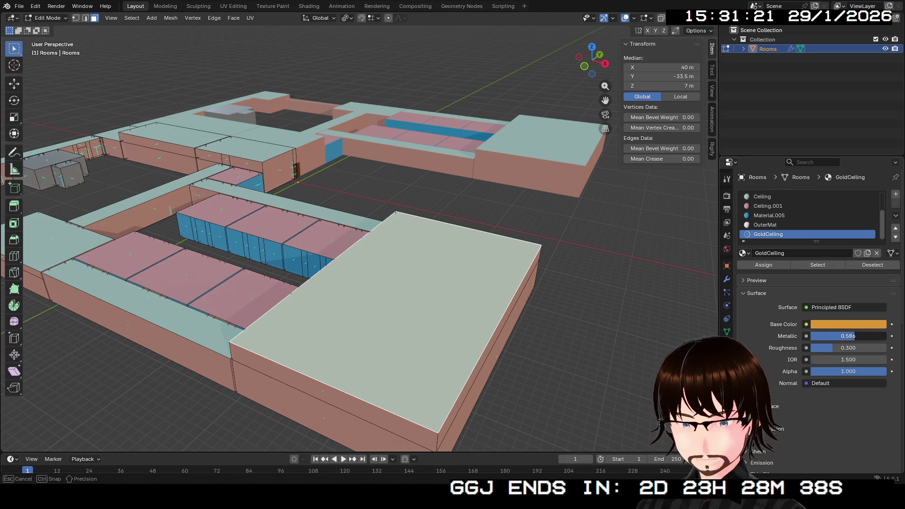
left_click_drag(592, 59, 592, 46)
left_click(764, 265)
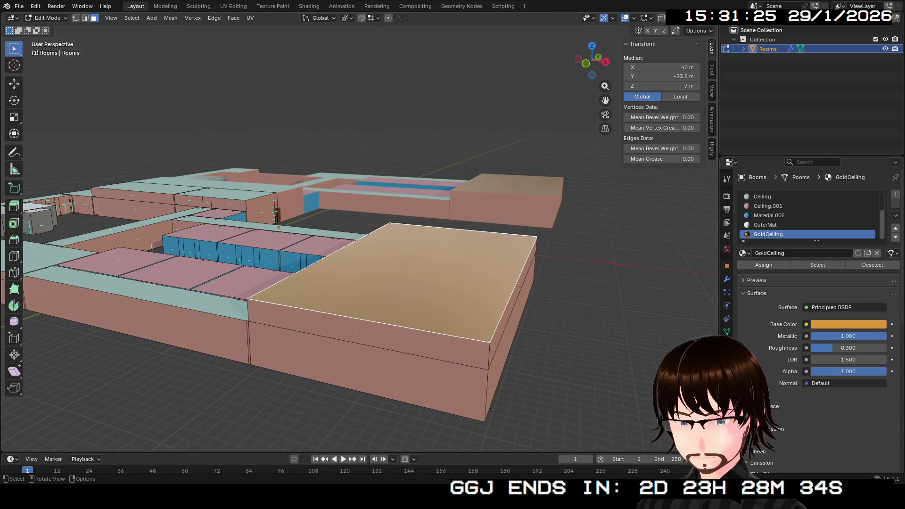
Step: Orbit and zoom over the rooms and their underside, then return Rooms to Object Mode
scroll(359, 236, "up", 5)
scroll(359, 235, "up", 6)
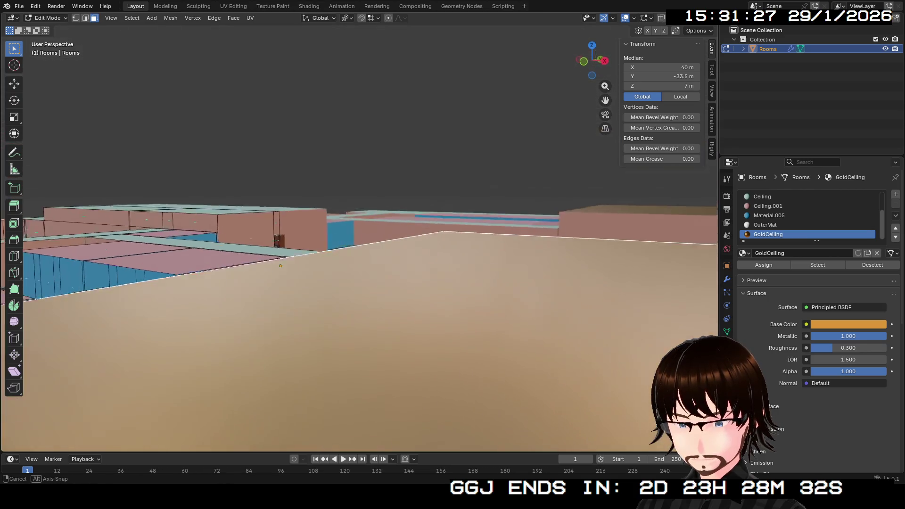
scroll(358, 235, "down", 6)
left_click_drag(592, 58, 617, 60)
scroll(358, 235, "down", 10)
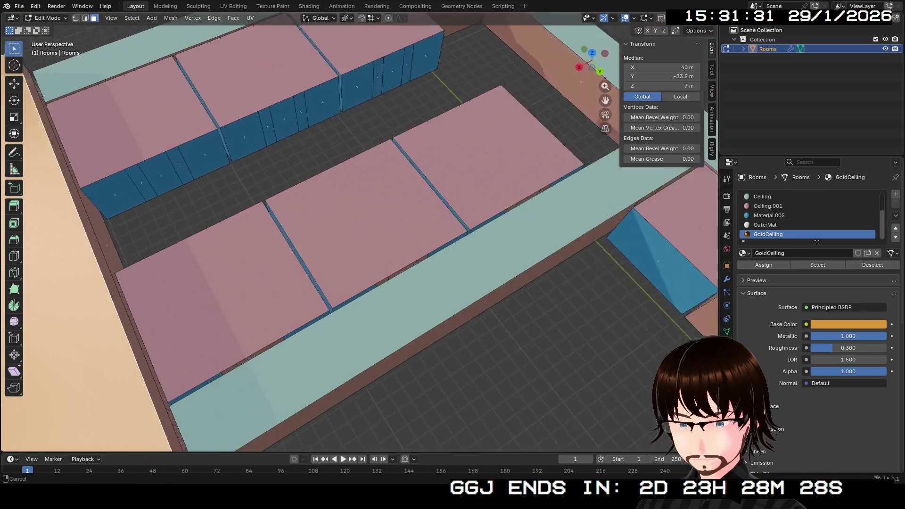
scroll(358, 236, "down", 2)
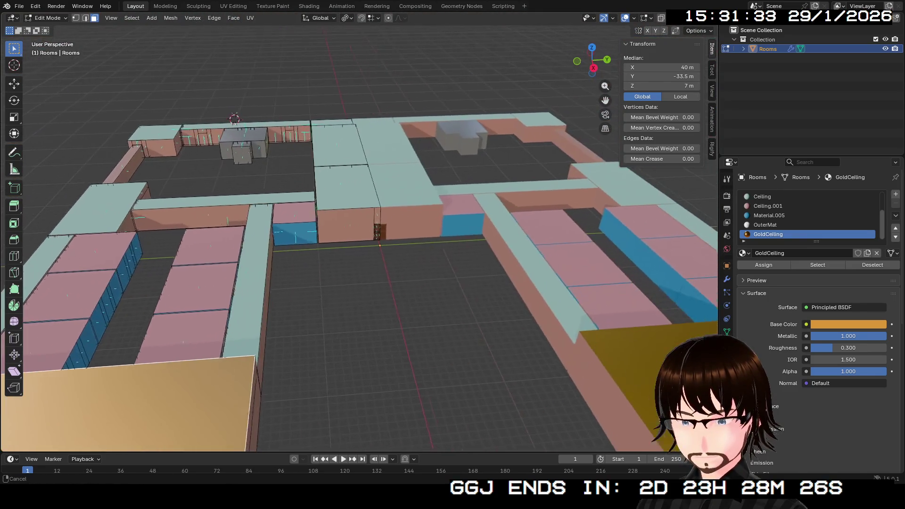
mouse_move(593, 60)
left_mouse_down()
mouse_move(595, 37)
mouse_move(603, 85)
left_mouse_up()
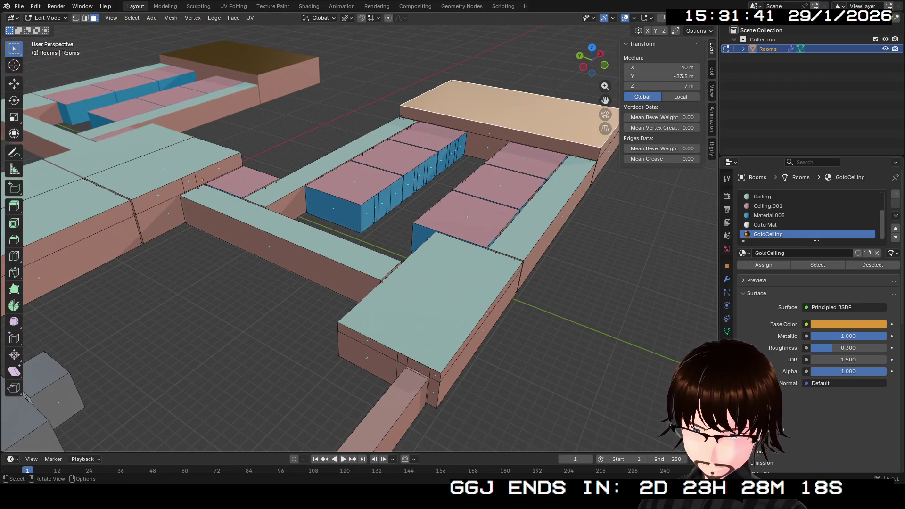
left_click_drag(603, 85, 602, 57)
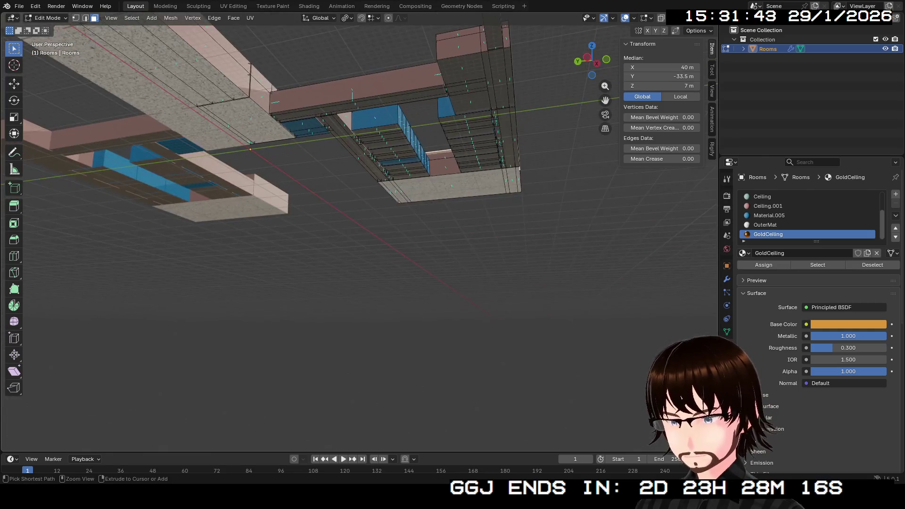
scroll(337, 153, "down", 5)
scroll(337, 151, "up", 5)
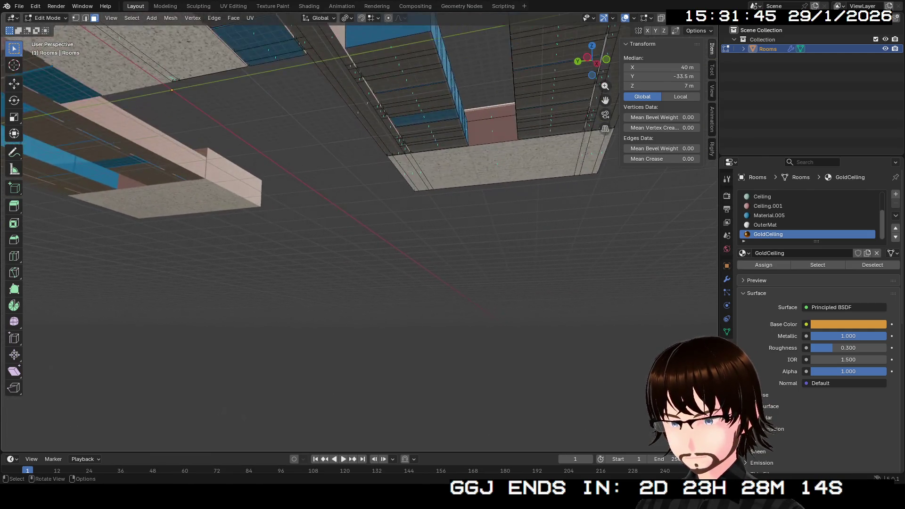
scroll(330, 227, "down", 3)
key("Tab")
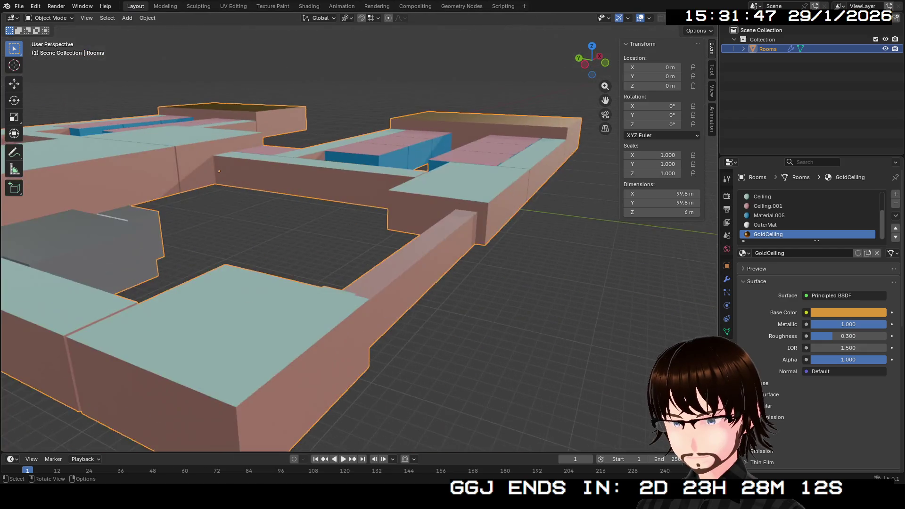
Step: Apply the Mirror modifier from its dropdown, leave File > Export without exporting, then undo
left_click(727, 279)
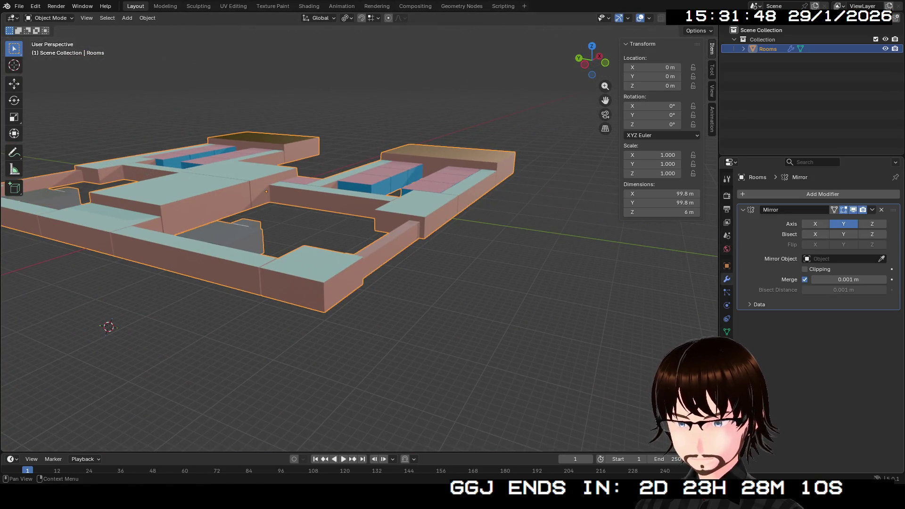
left_click(873, 210)
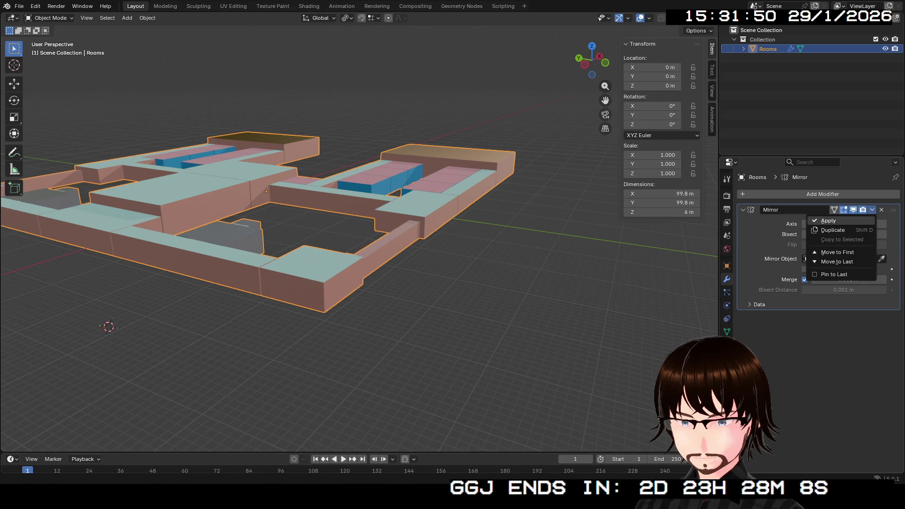
left_click(829, 220)
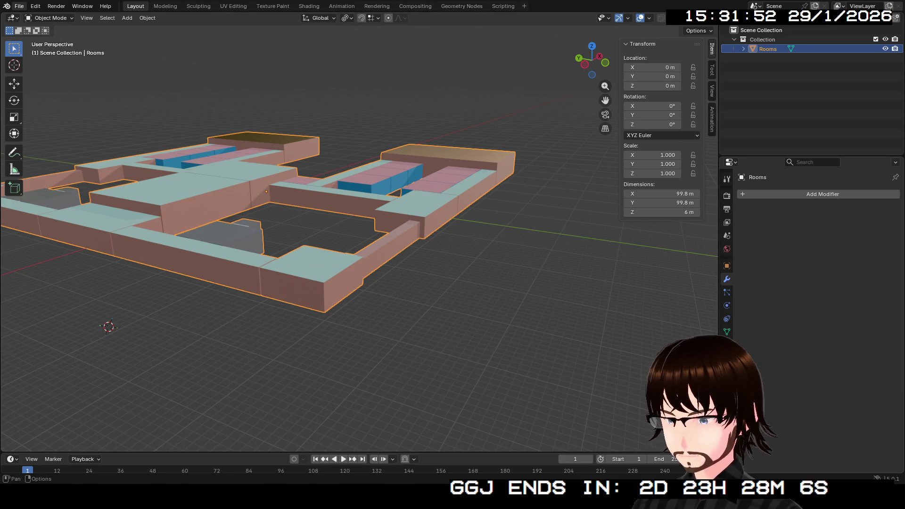
left_click(19, 6)
mouse_move(38, 150)
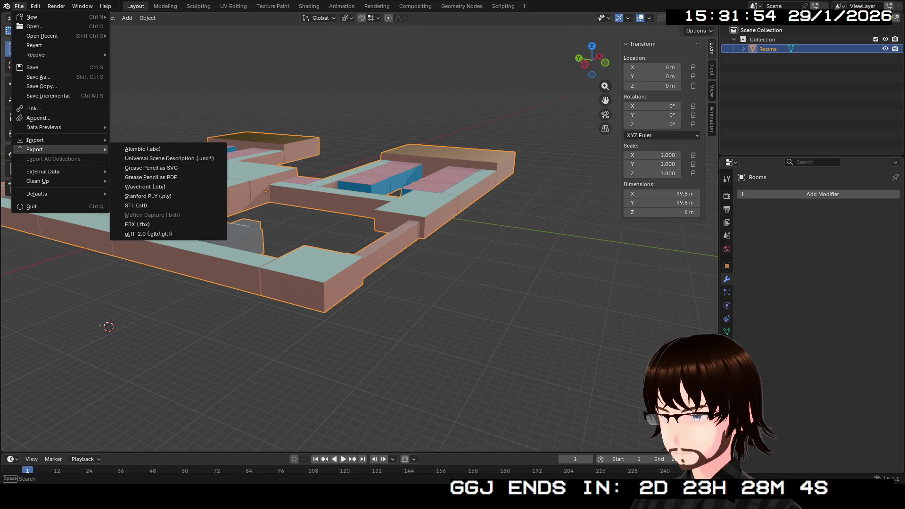
left_click(148, 234)
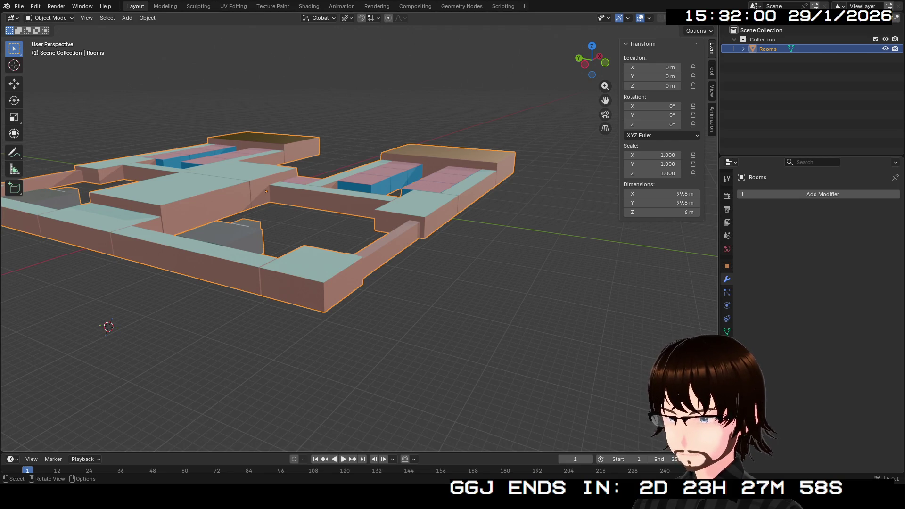
key("ctrl+z")
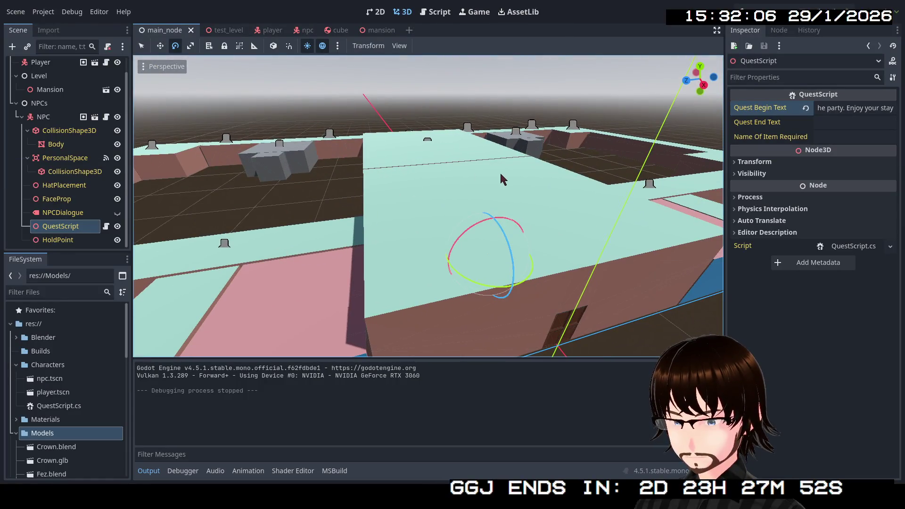
Step: Fly the main_node view from the NPC out to the courtyard, then switch to the mansion scene
key("f")
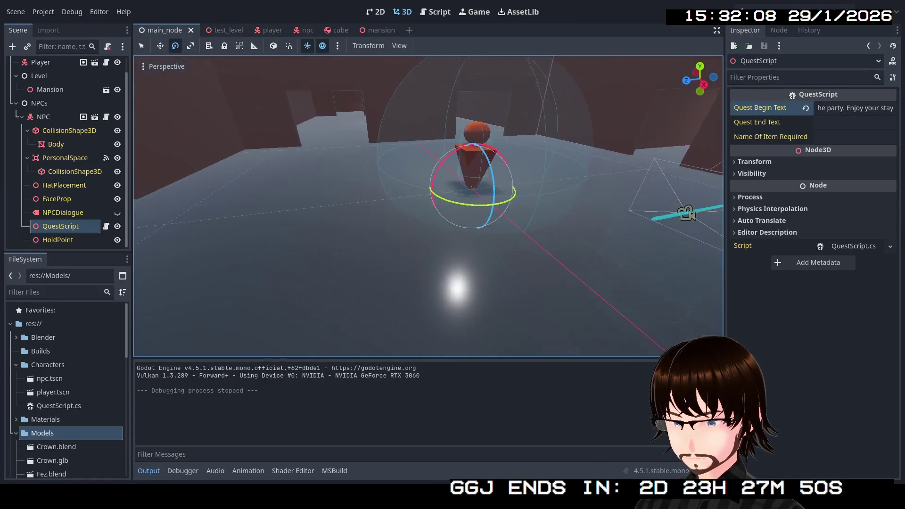
scroll(428, 206, "down", 5)
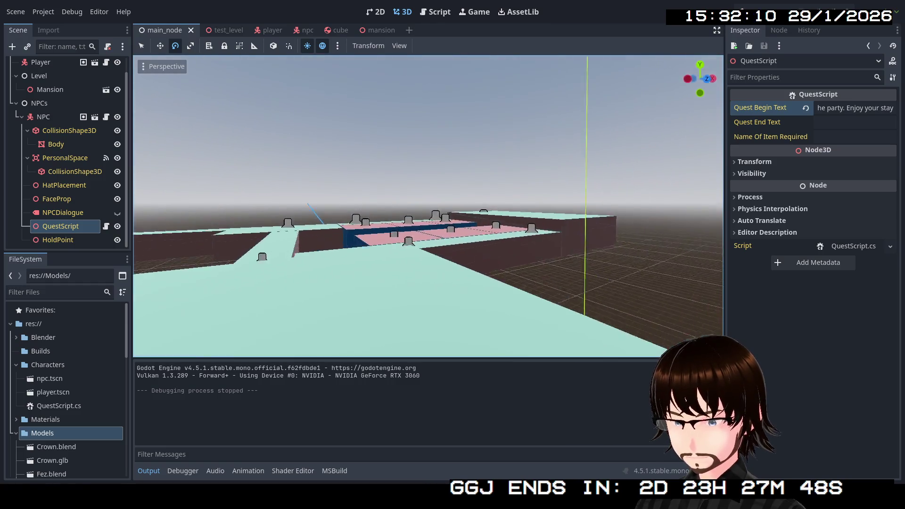
scroll(428, 206, "up", 5)
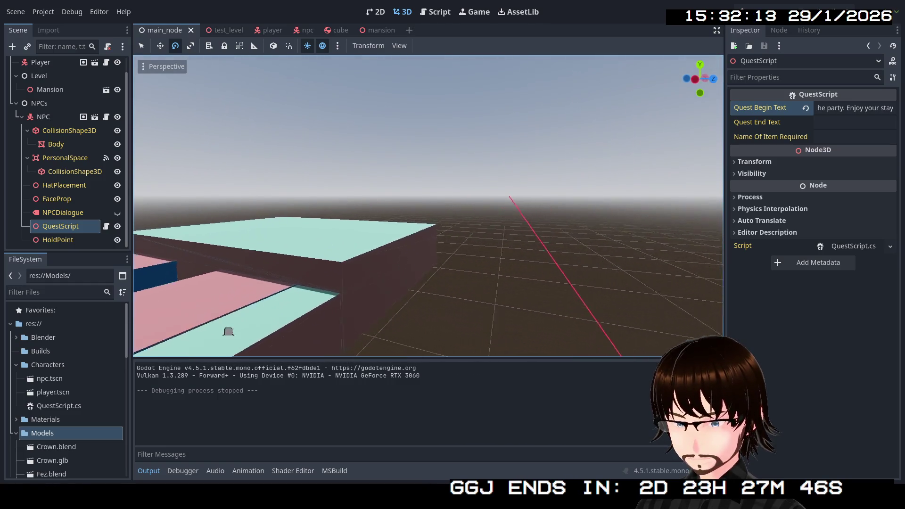
scroll(428, 206, "up", 5)
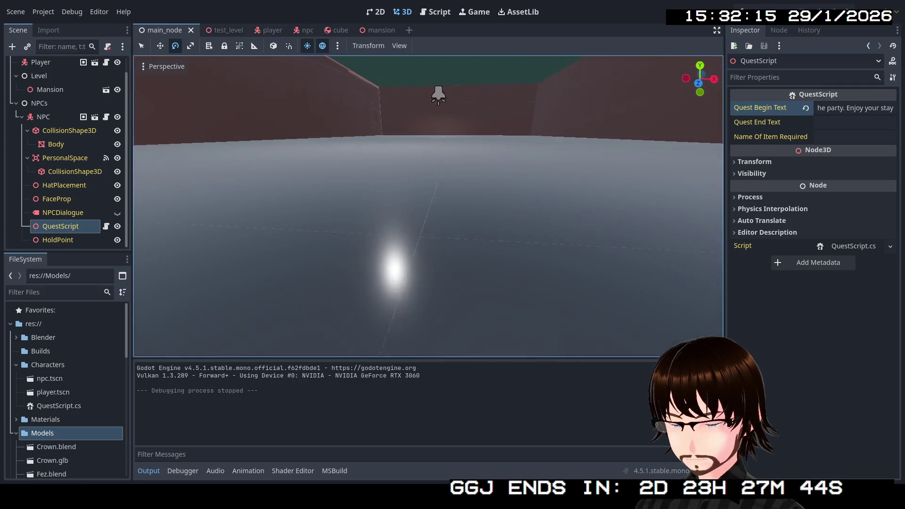
key("f")
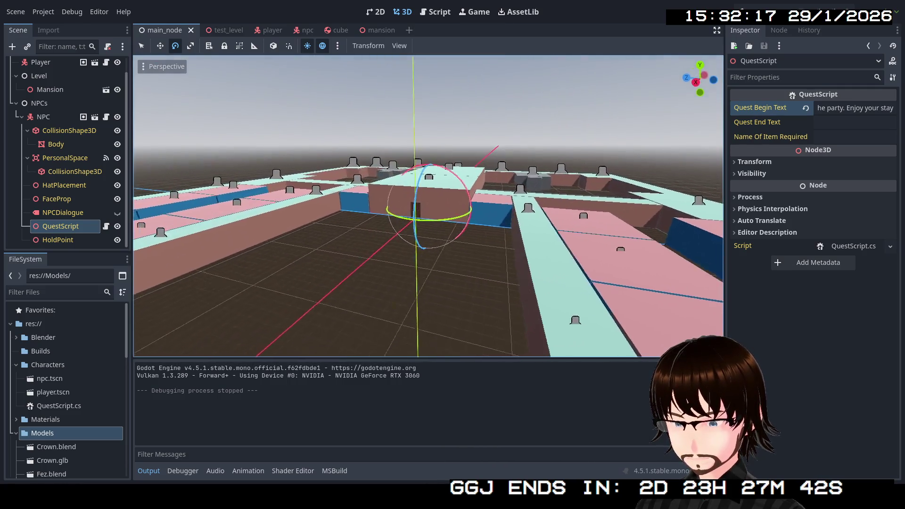
scroll(428, 206, "up", 5)
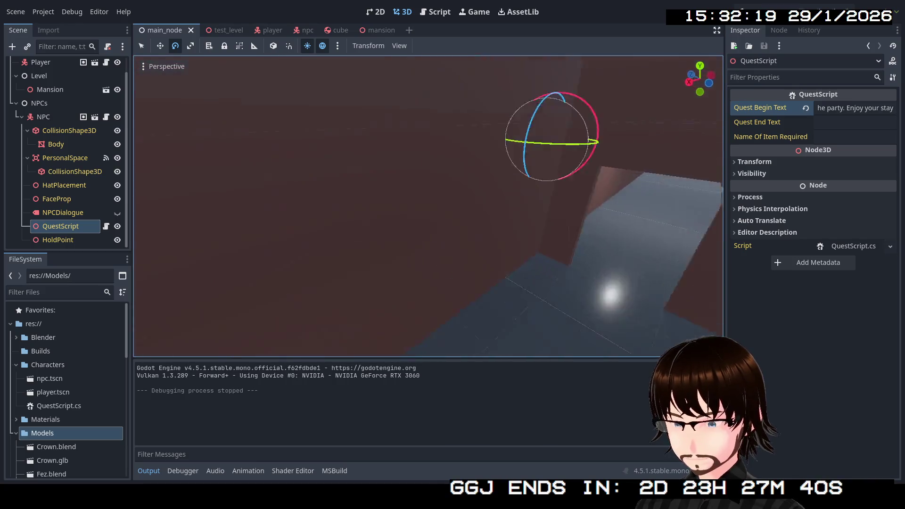
key("f")
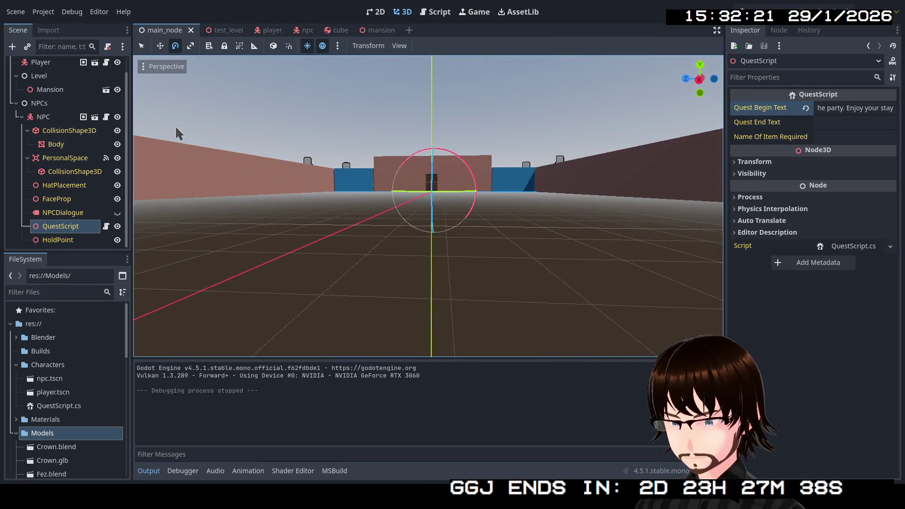
left_click(378, 31)
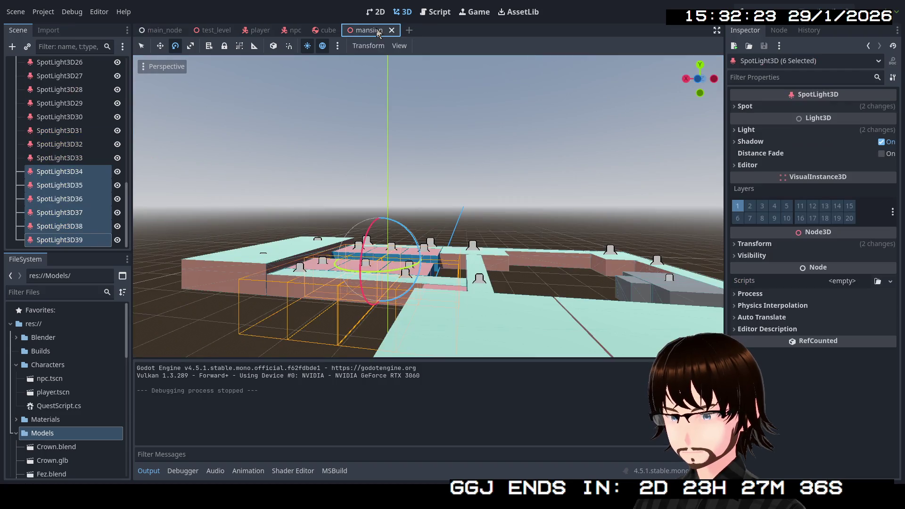
Step: Select the Rooms mesh and expose its Surface Material Override slots in the Inspector
scroll(75, 175, "up", 10)
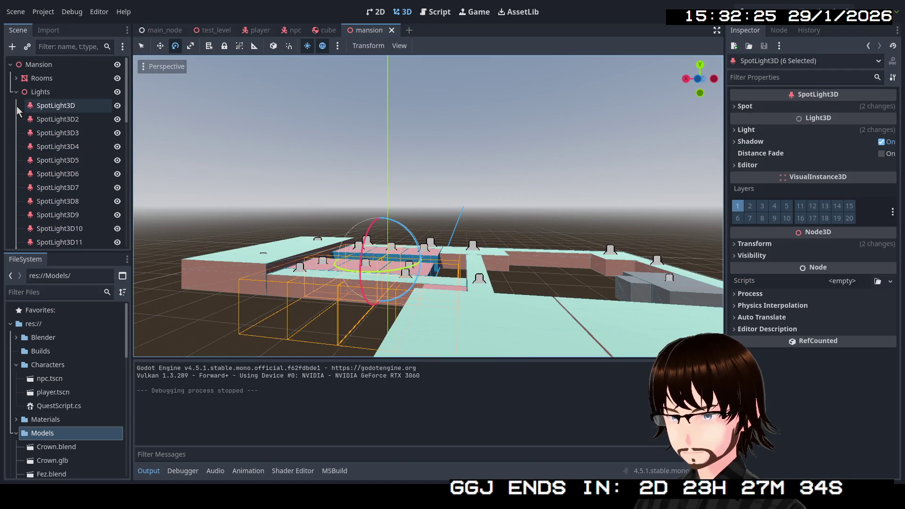
left_click(17, 93)
left_click(19, 80)
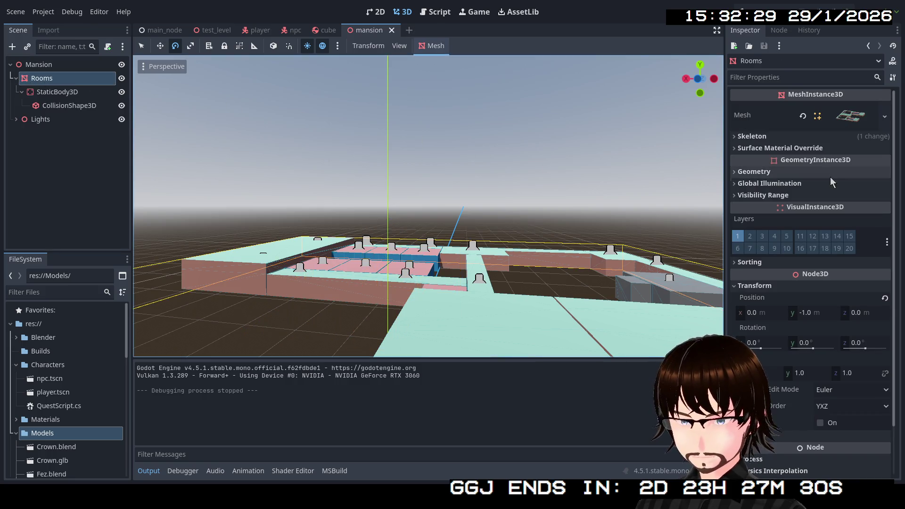
left_click(796, 173)
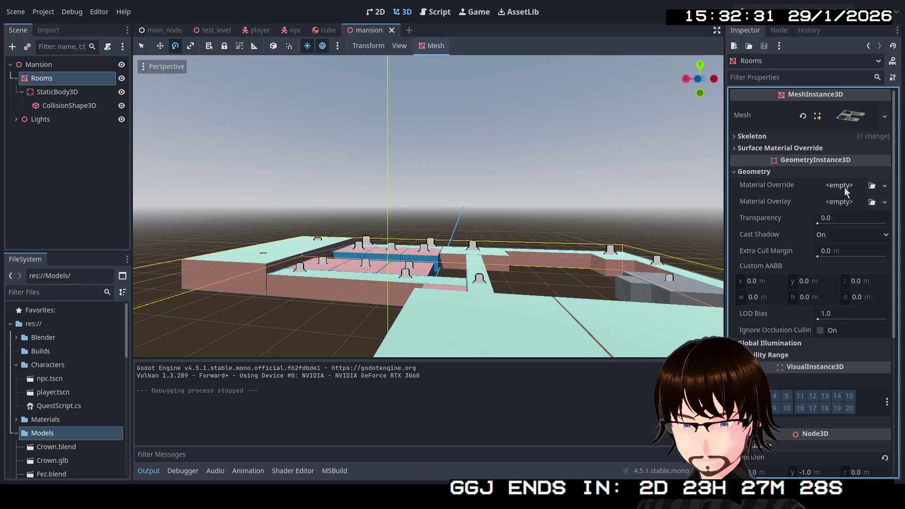
left_click(780, 148)
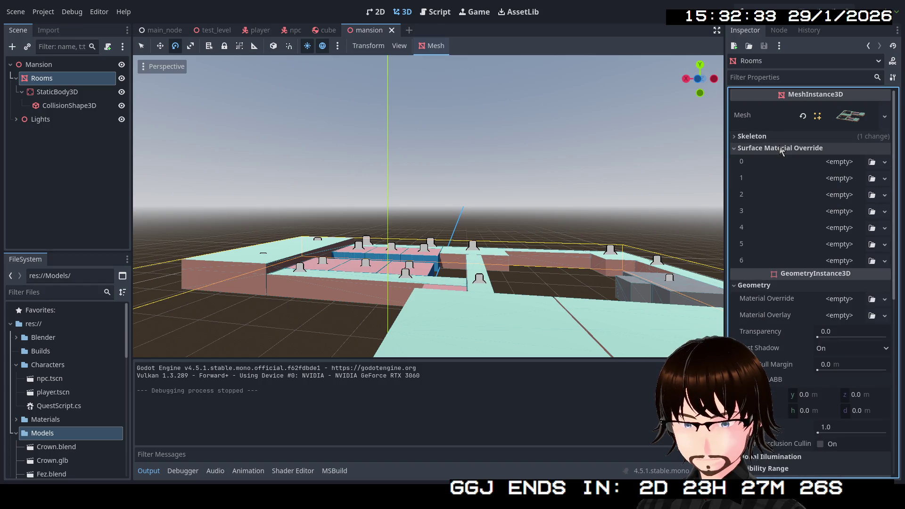
left_click(790, 285)
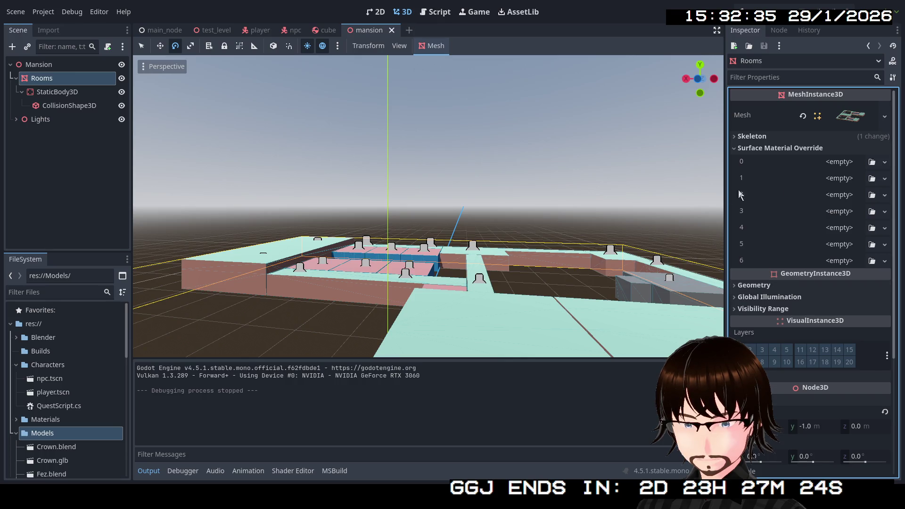
Step: Fly over the rooms, then open the material options for override slot 6
key("w")
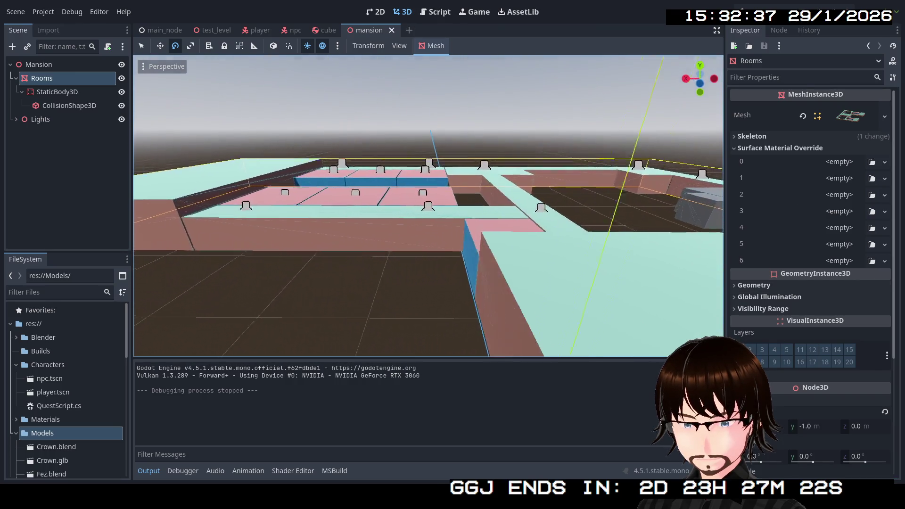
key("w")
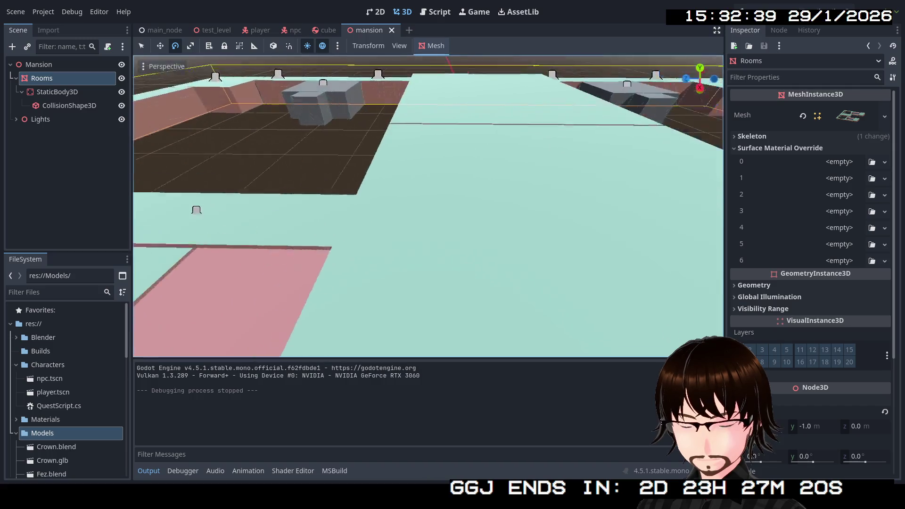
key("s")
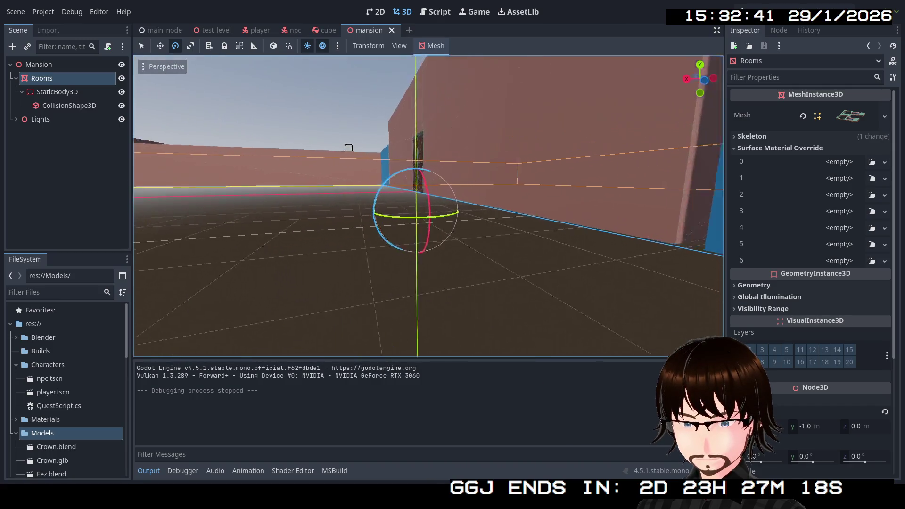
key("s")
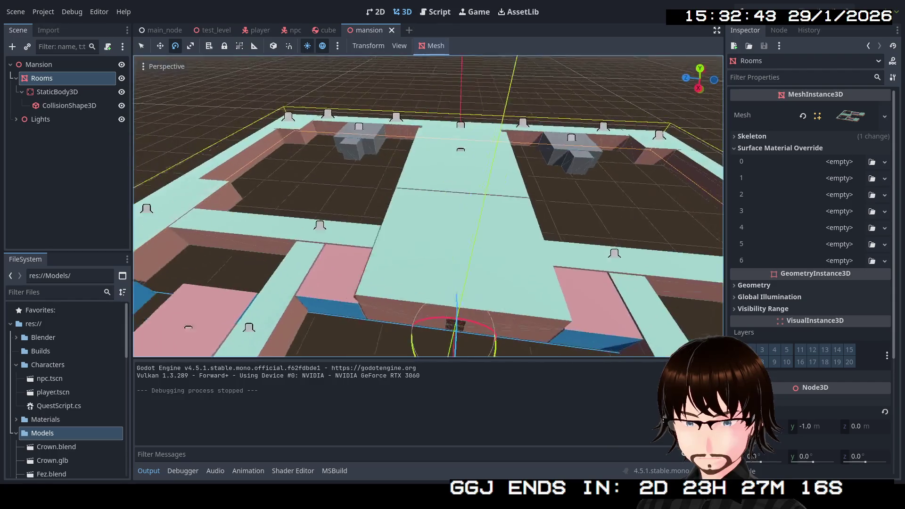
left_click(854, 261)
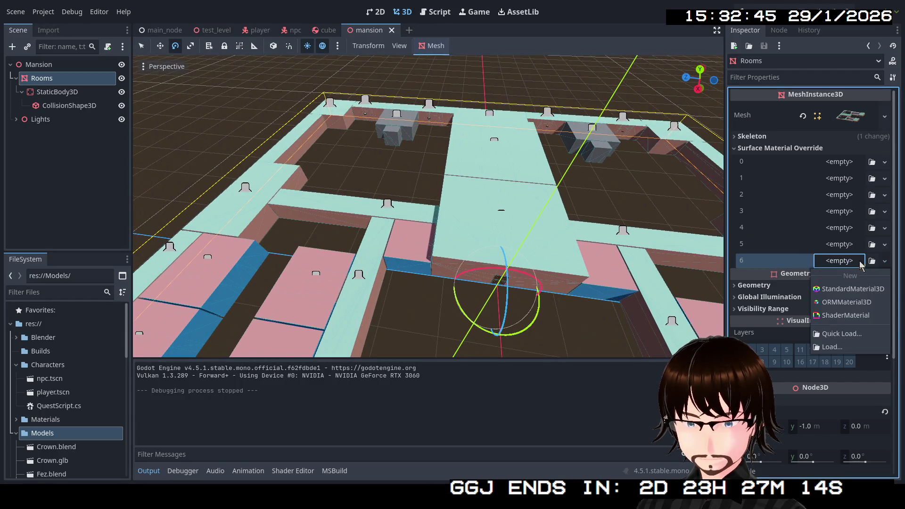
Step: Create a New StandardMaterial3D in slot 6 and fly through the rooms to the far wall
left_click(873, 293)
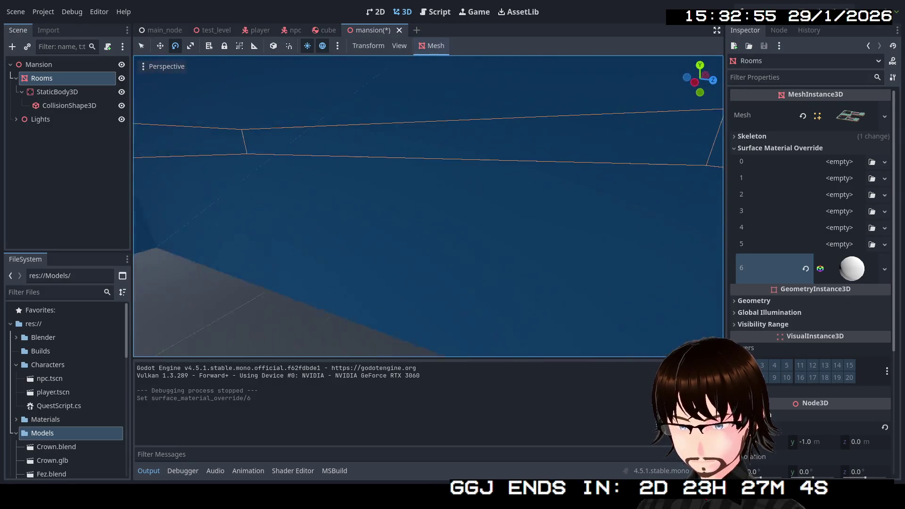
key("w")
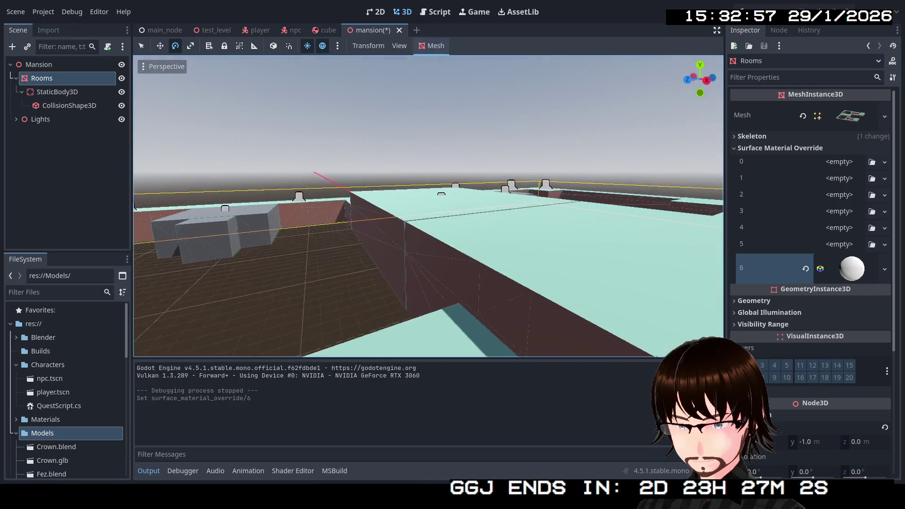
key("w")
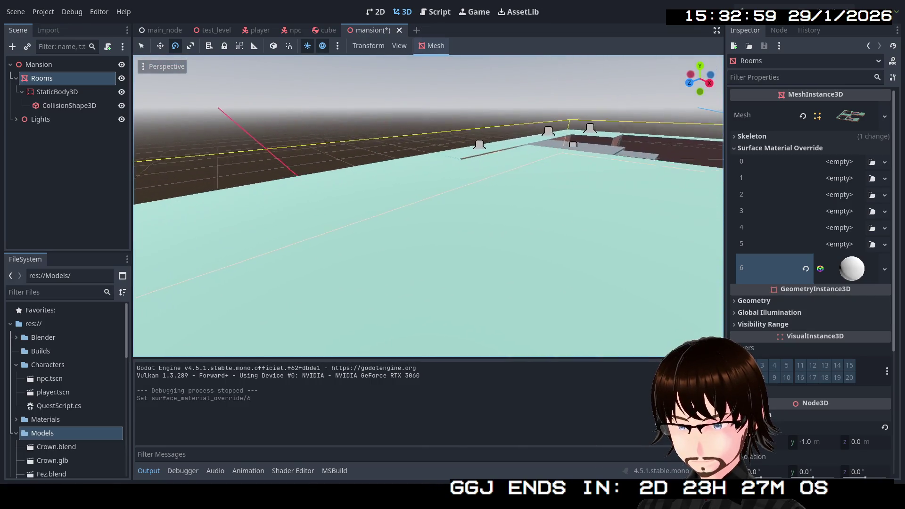
key("w")
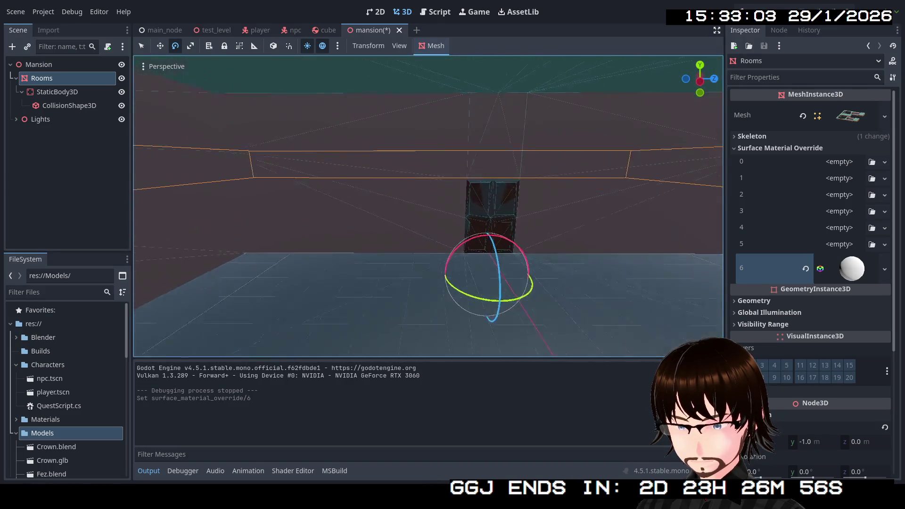
Step: Expand slot 6's material and set Metallic to 1.0
key("e")
key("w")
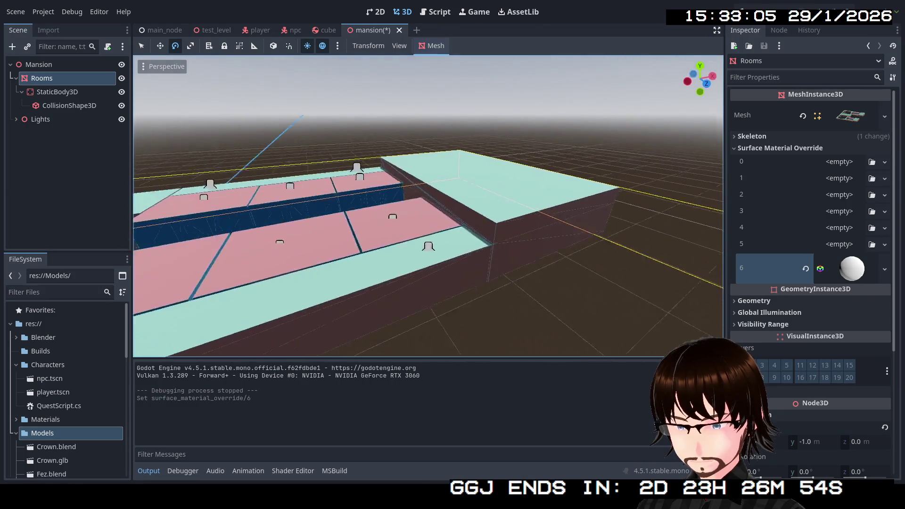
key("s")
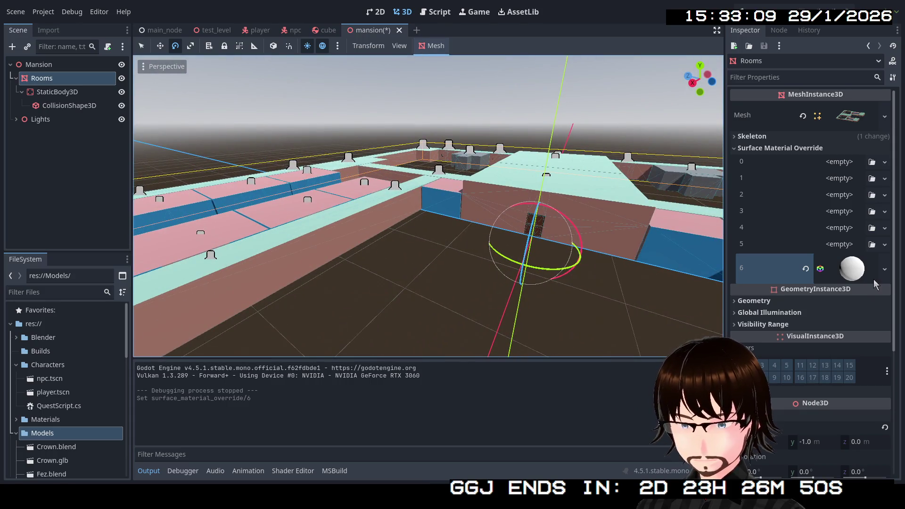
left_click(856, 276)
scroll(844, 387, "down", 3)
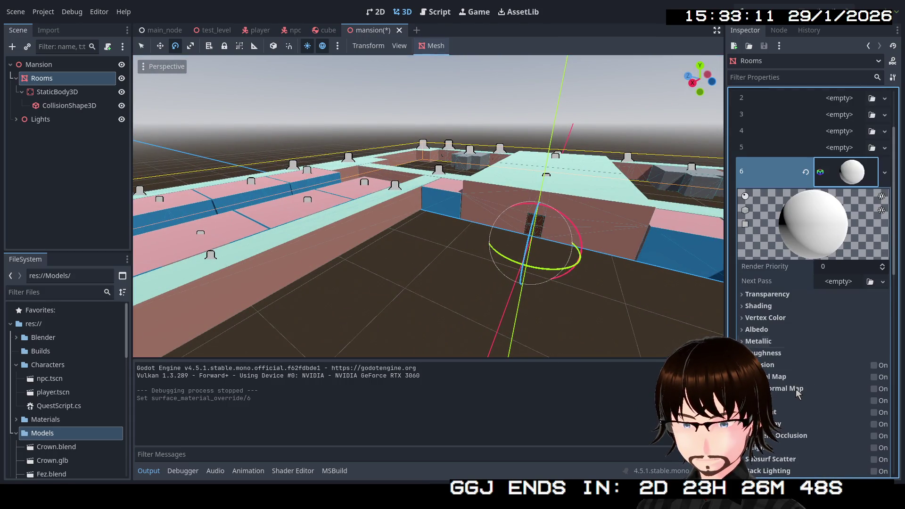
left_click(769, 342)
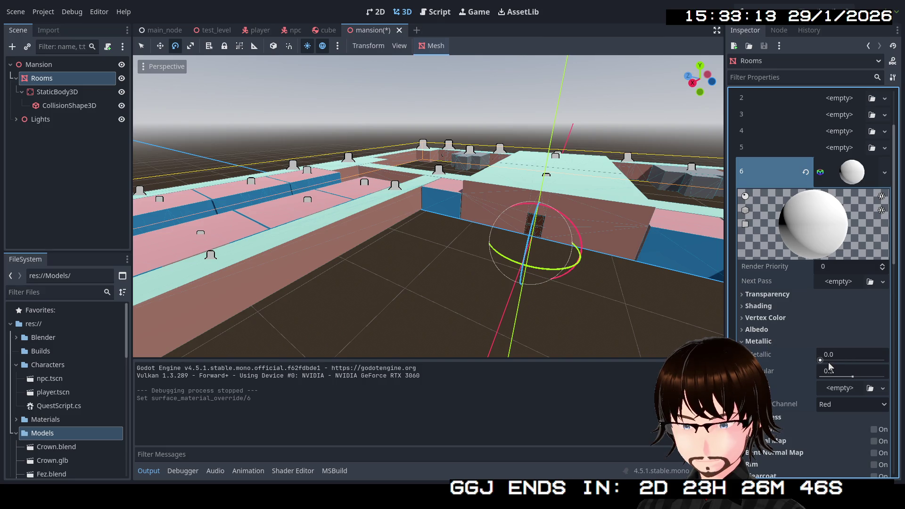
left_click_drag(829, 367, 886, 367)
Step: Set the slot 6 material's albedo colour to orange
left_click(782, 329)
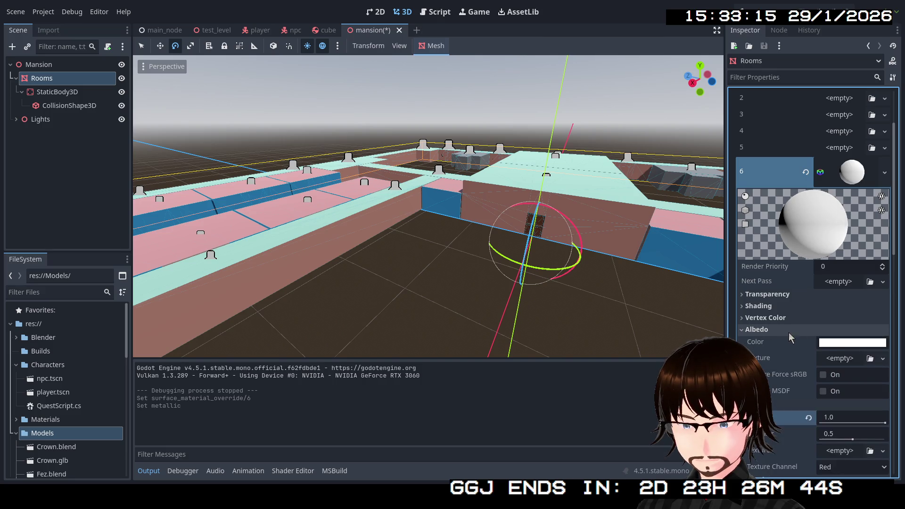
left_click(826, 344)
left_click_drag(896, 134, 895, 147)
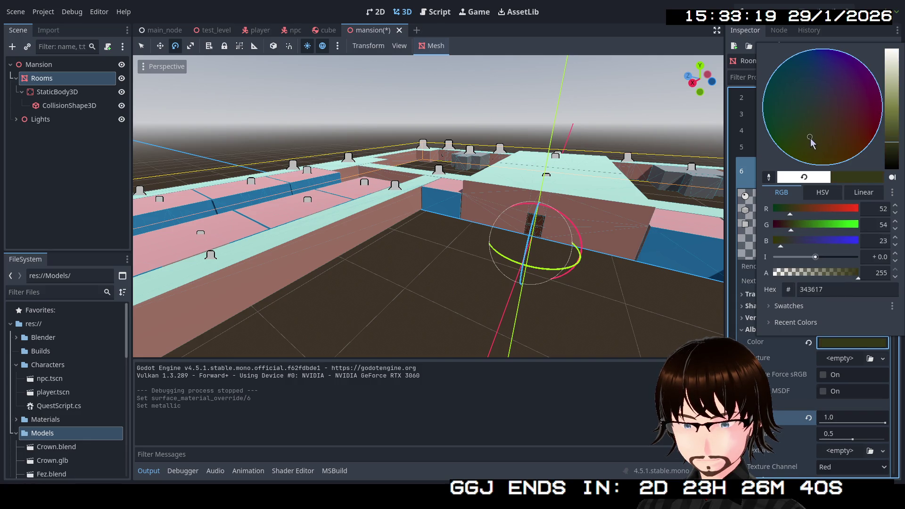
left_click_drag(892, 131, 894, 98)
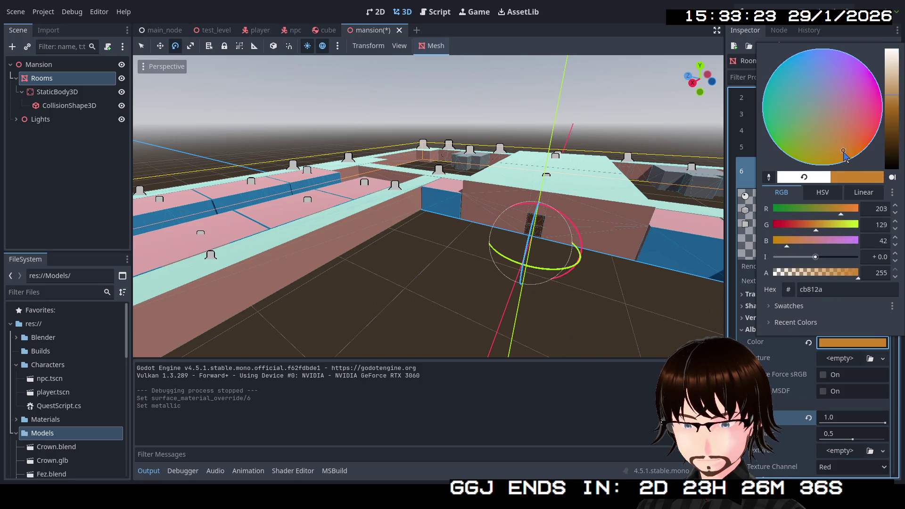
left_click(750, 176)
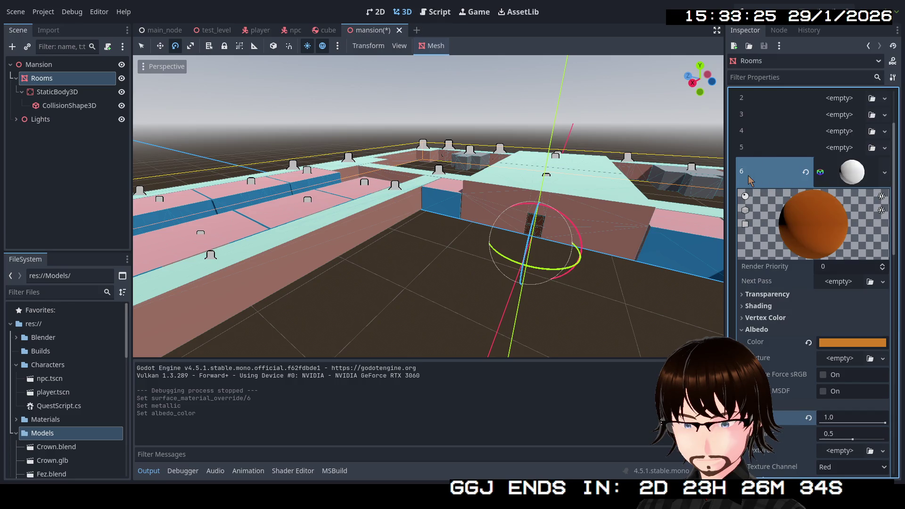
left_click(856, 173)
left_click(855, 177)
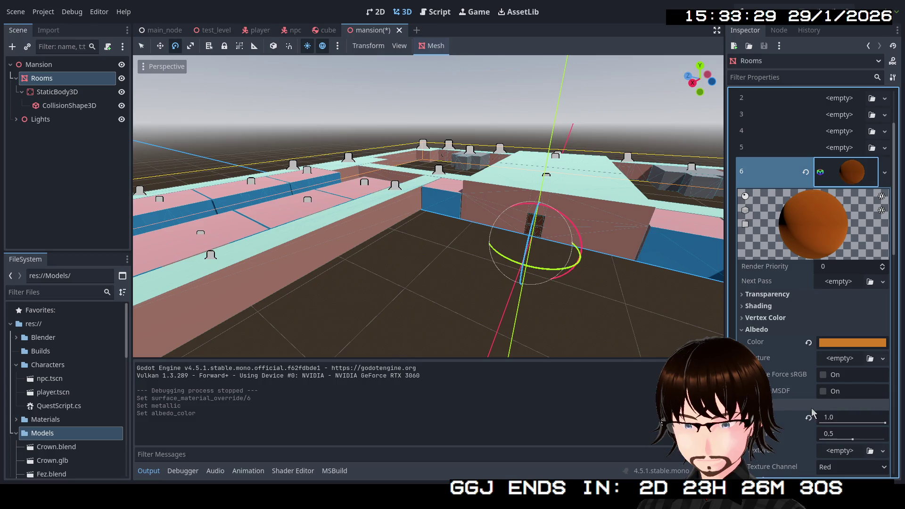
Step: Lower the slot 6 material's roughness to 0.35
scroll(844, 420, "down", 2)
type("2")
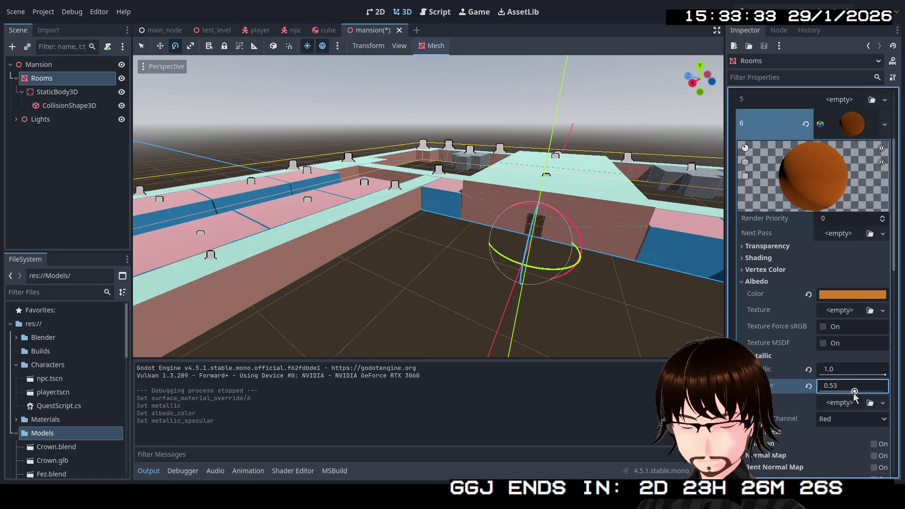
left_click(809, 388)
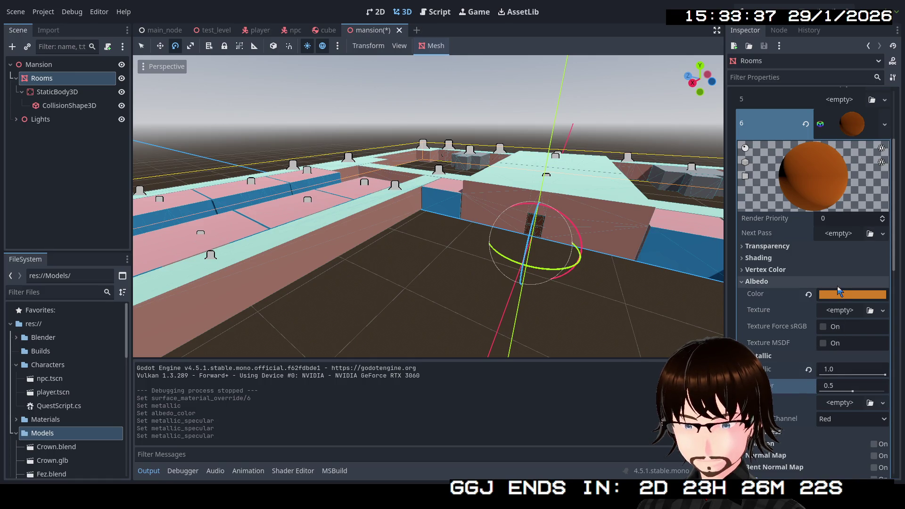
mouse_move(841, 297)
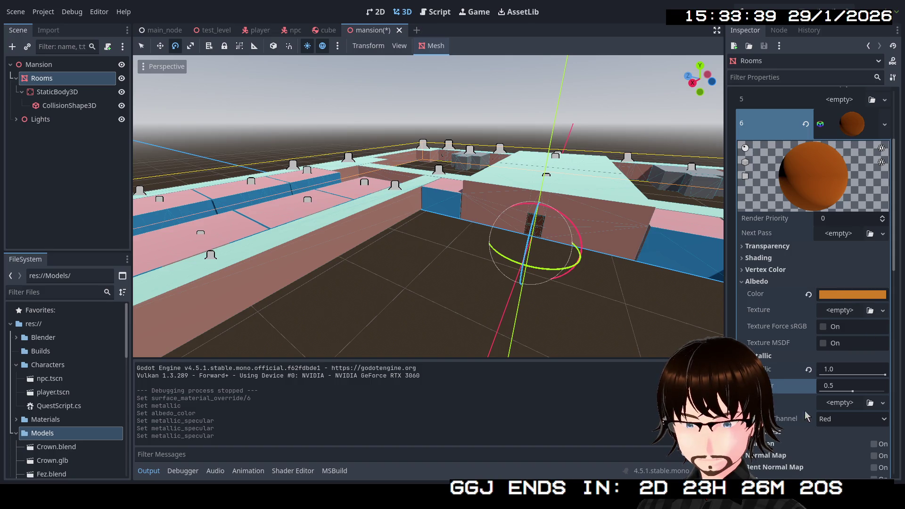
left_click(798, 429)
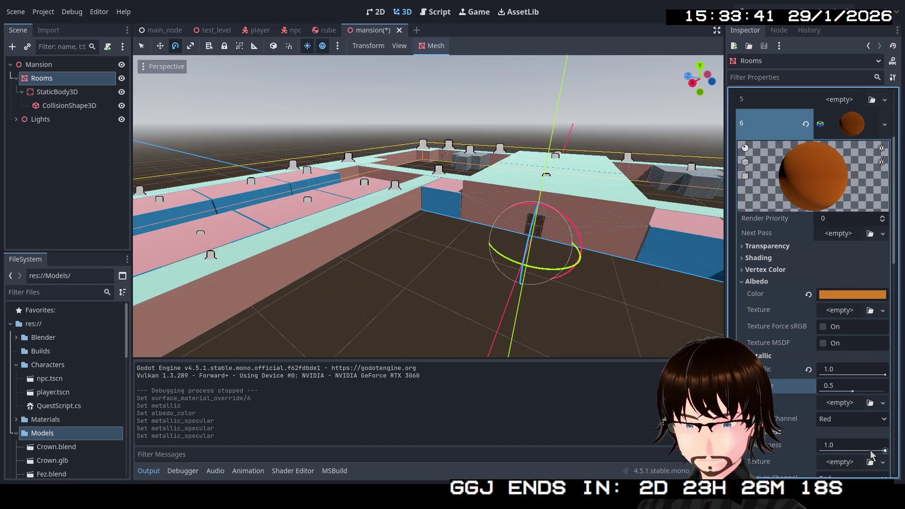
mouse_move(852, 451)
left_mouse_down()
mouse_move(821, 451)
mouse_move(844, 454)
left_mouse_up()
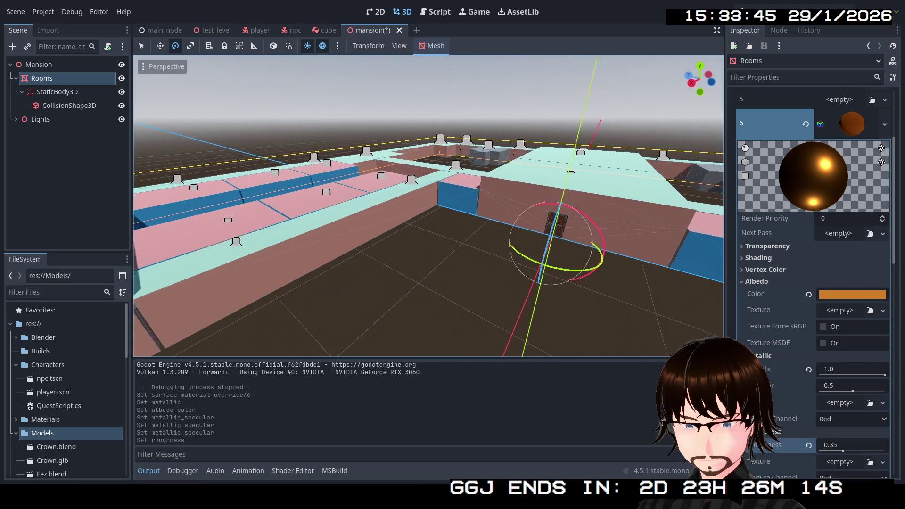
Step: Fly in freelook around the room walls and through the doorway into the corridor
key("w")
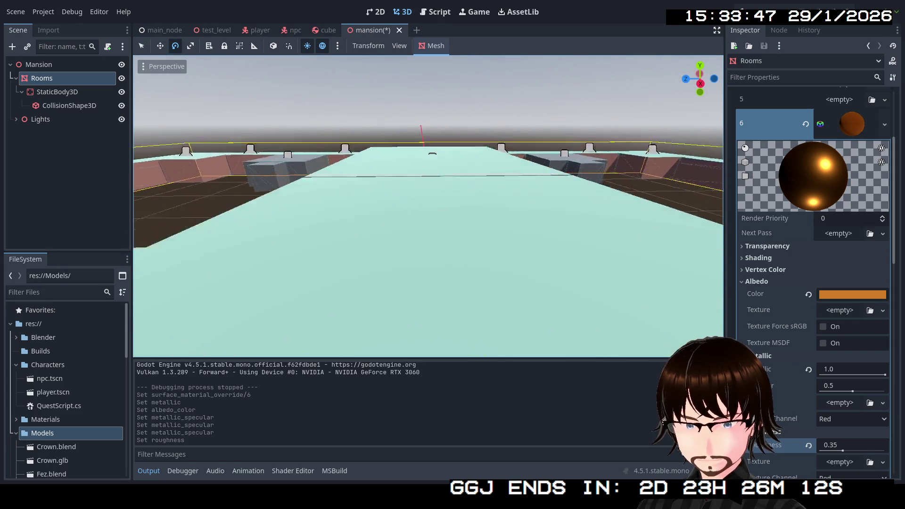
key("s")
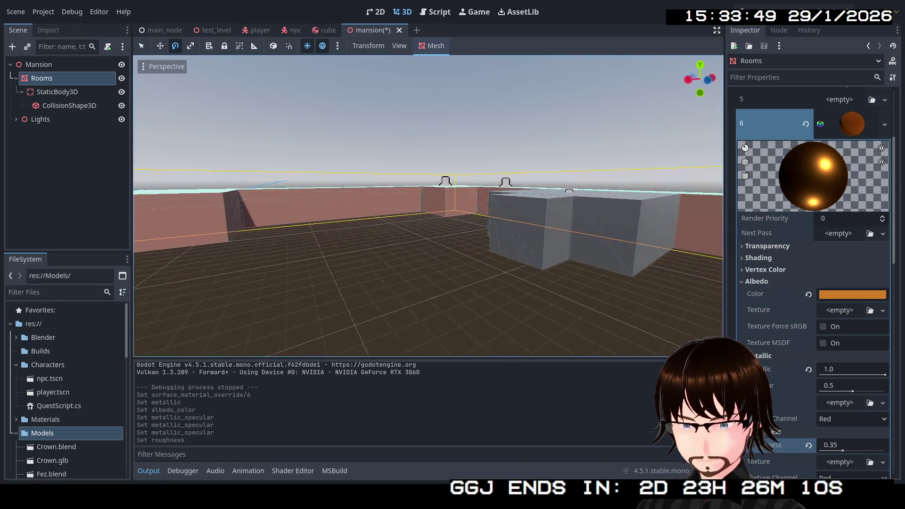
key("e")
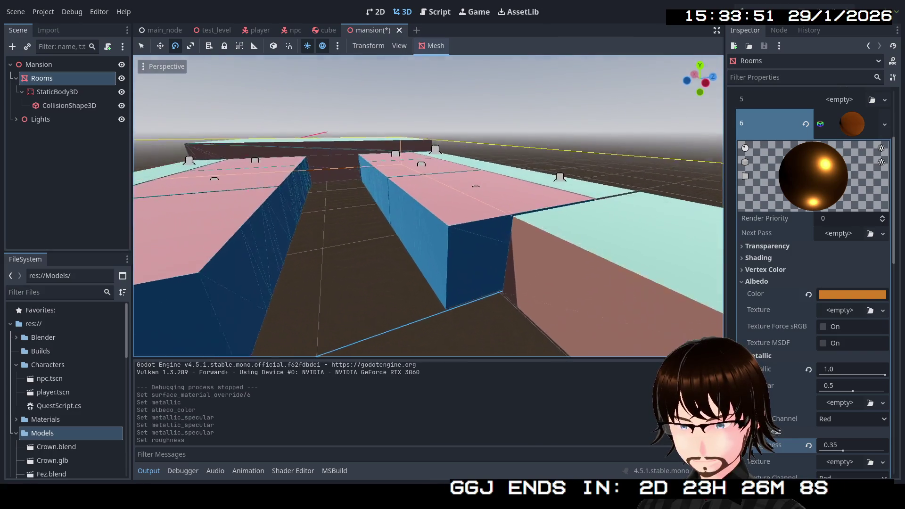
key("q")
key("w")
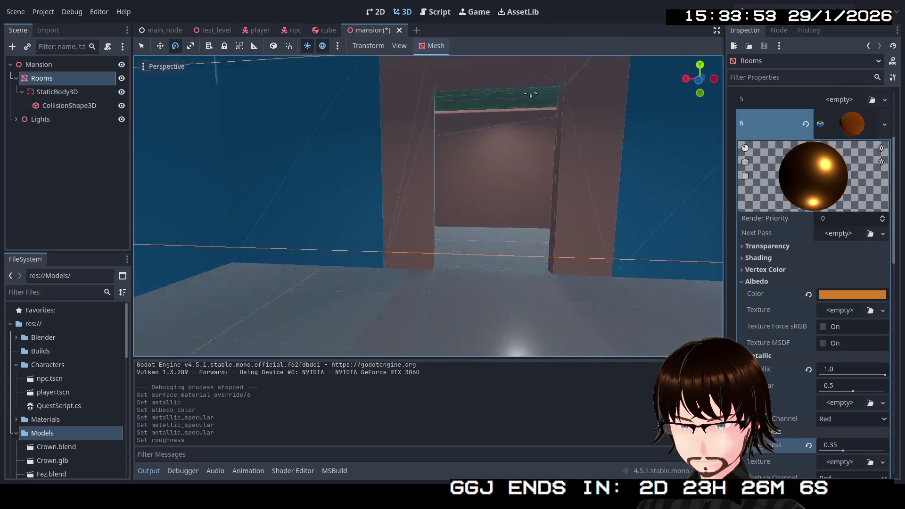
key("w")
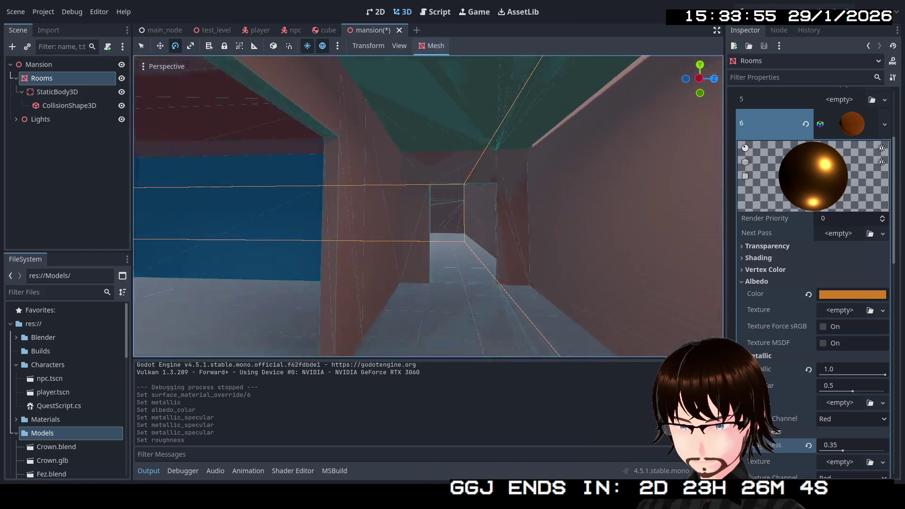
Step: Fly along the corridor into the next room, then collapse surface 6's material details
key("w")
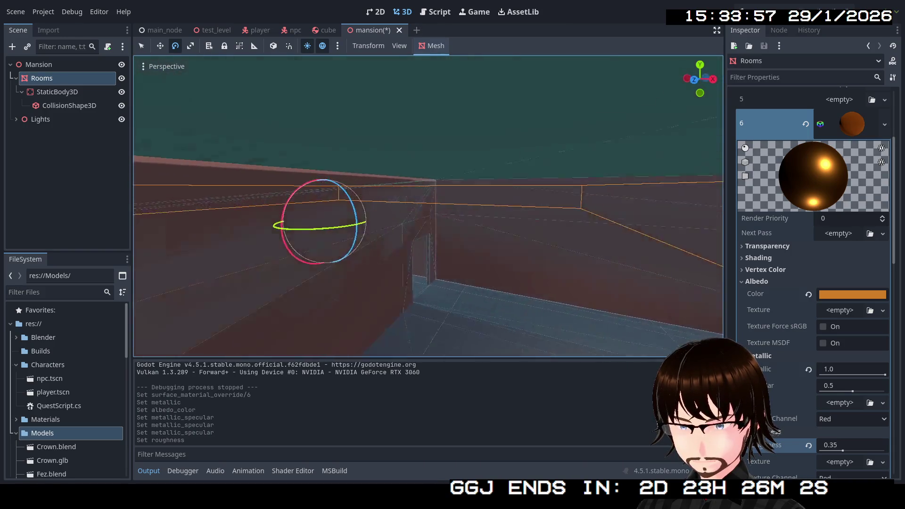
key("w")
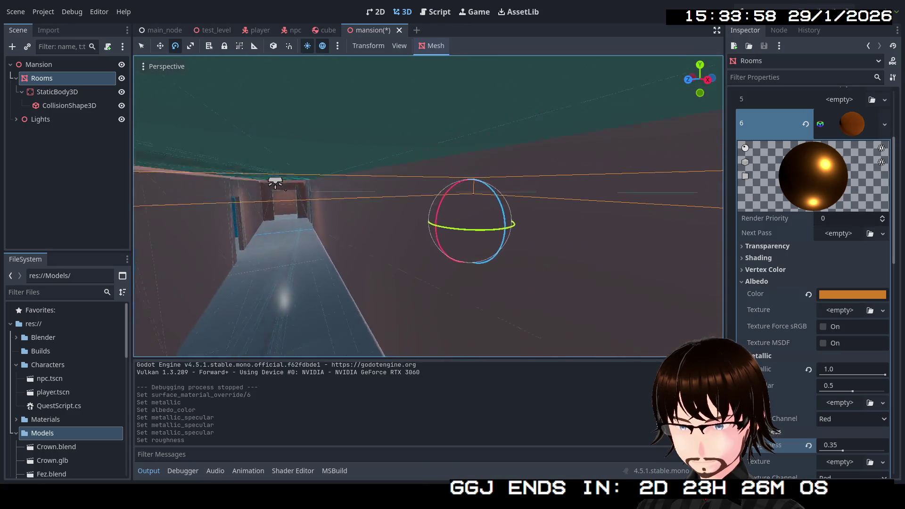
key("w")
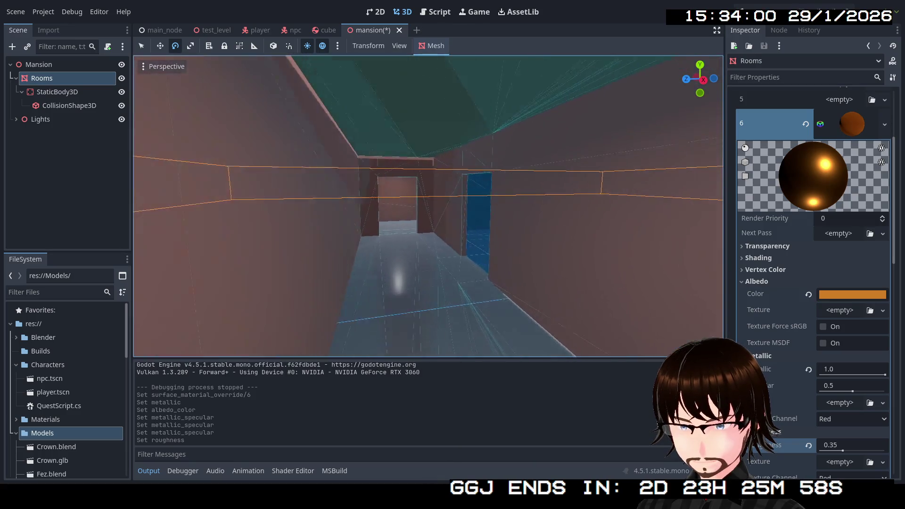
key("w")
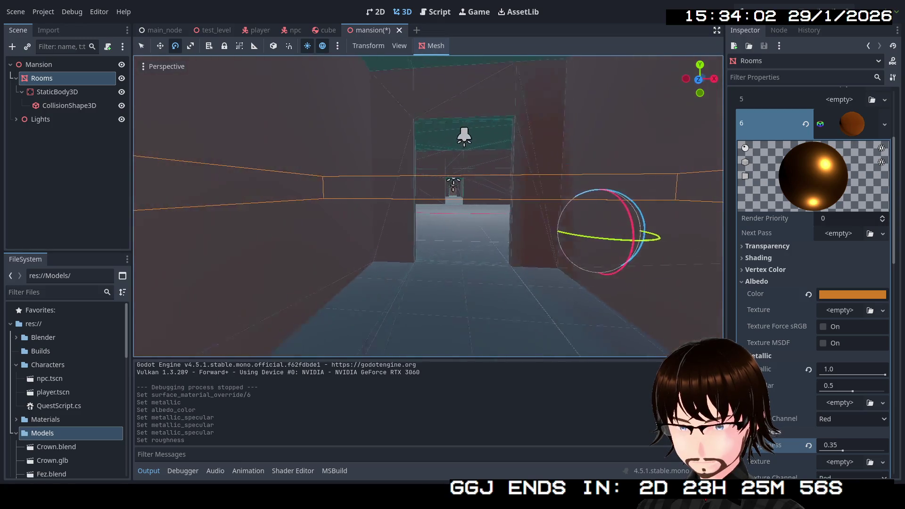
key("w")
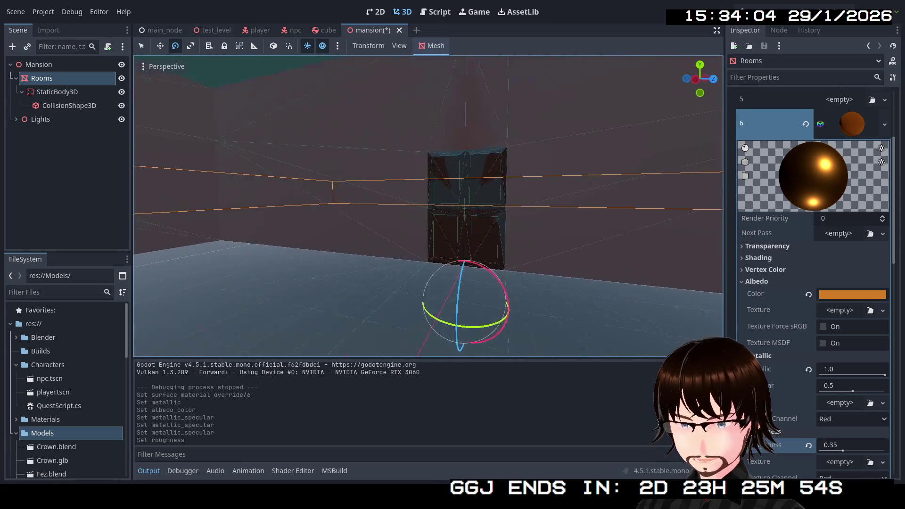
key("w")
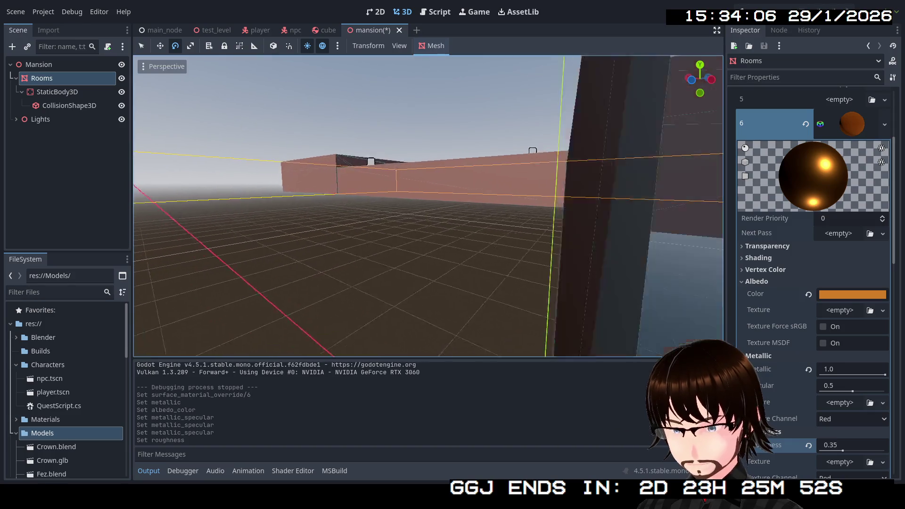
key("w")
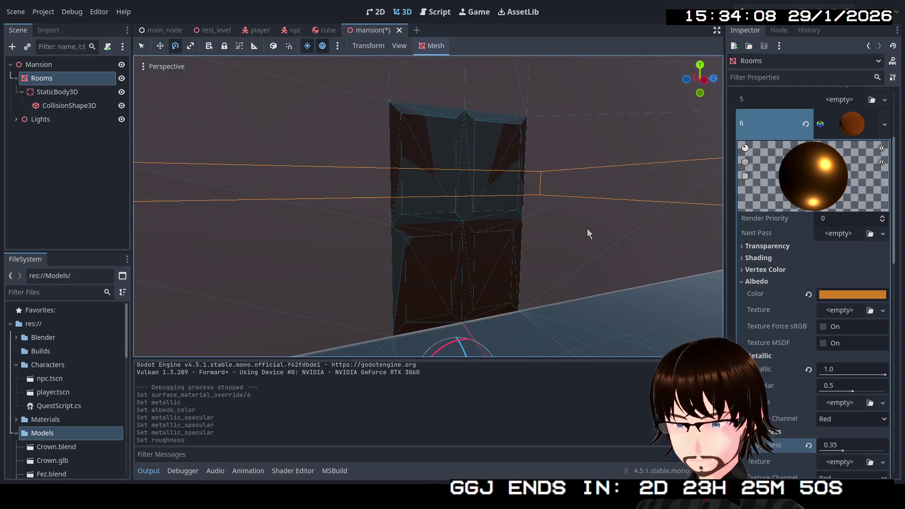
left_click(853, 122)
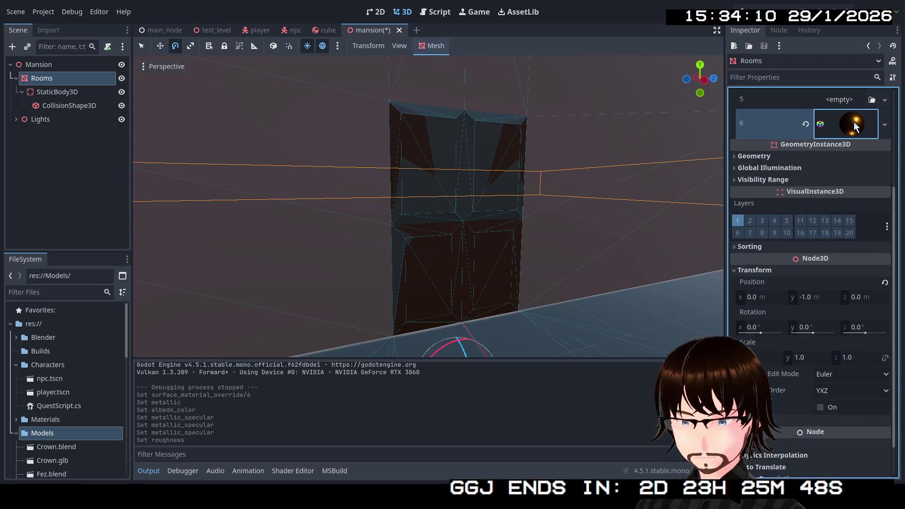
Step: Give surface 0 a new StandardMaterial3D and clear it, then give surface 1 a new StandardMaterial3D
scroll(842, 160, "up", 3)
left_click(882, 163)
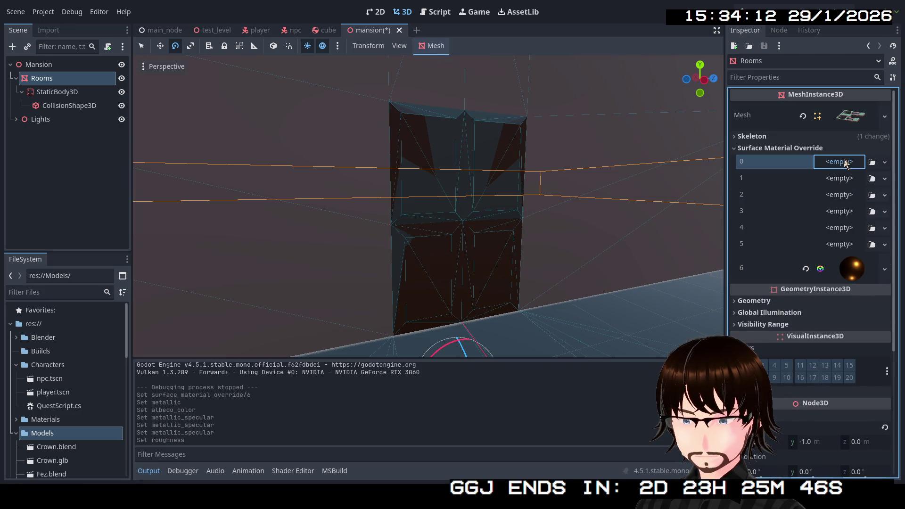
left_click(862, 192)
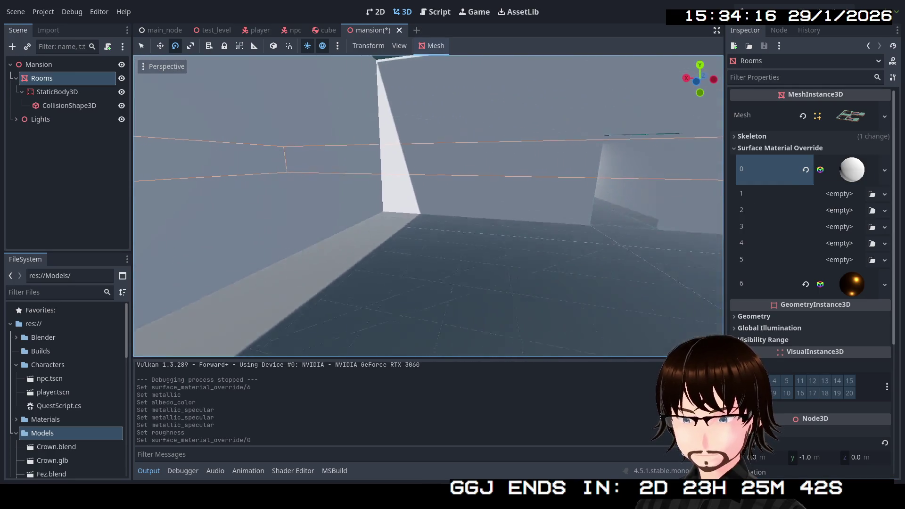
left_click(849, 174)
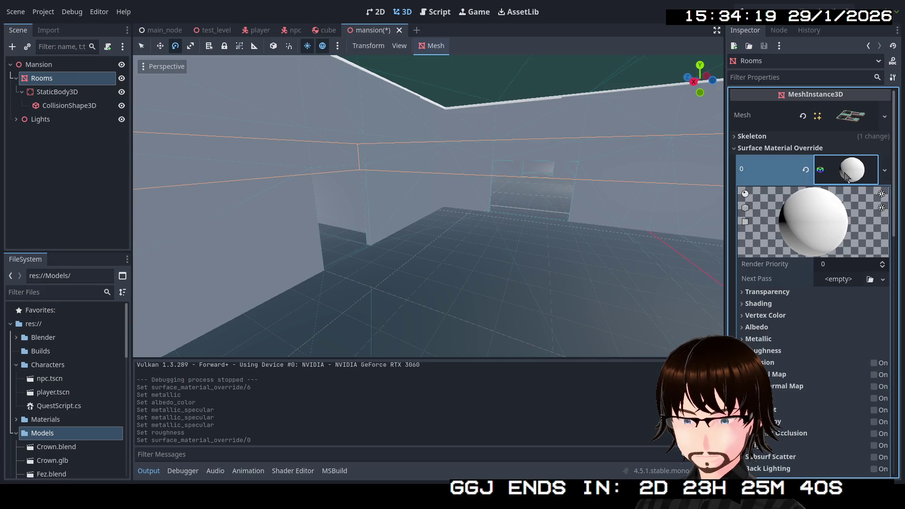
left_click(885, 170)
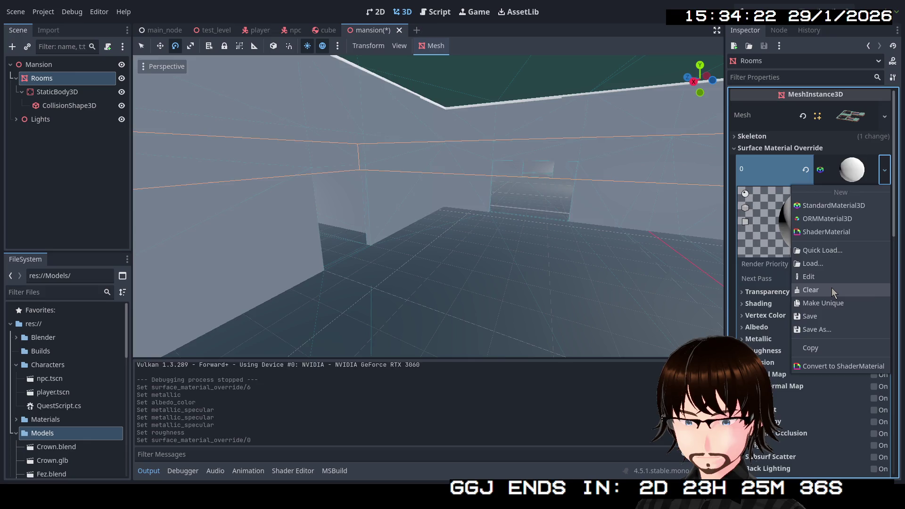
left_click(832, 289)
left_click(884, 178)
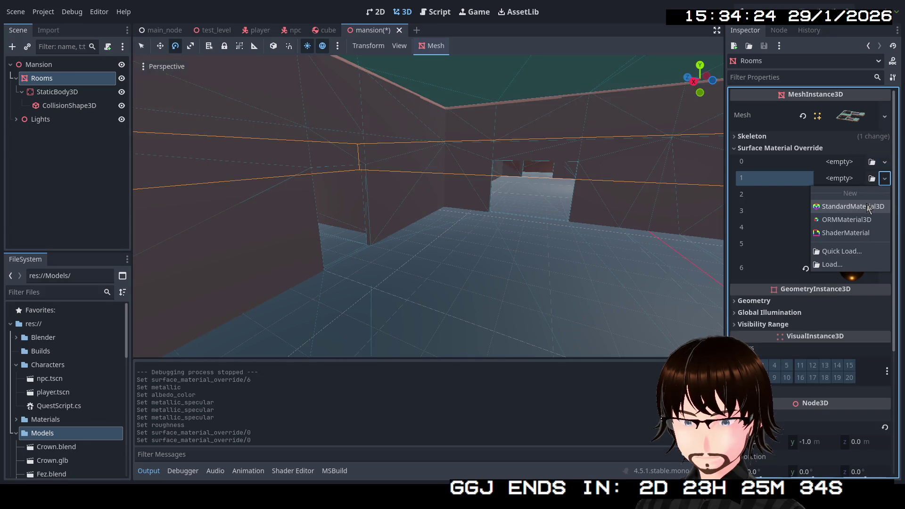
left_click(853, 207)
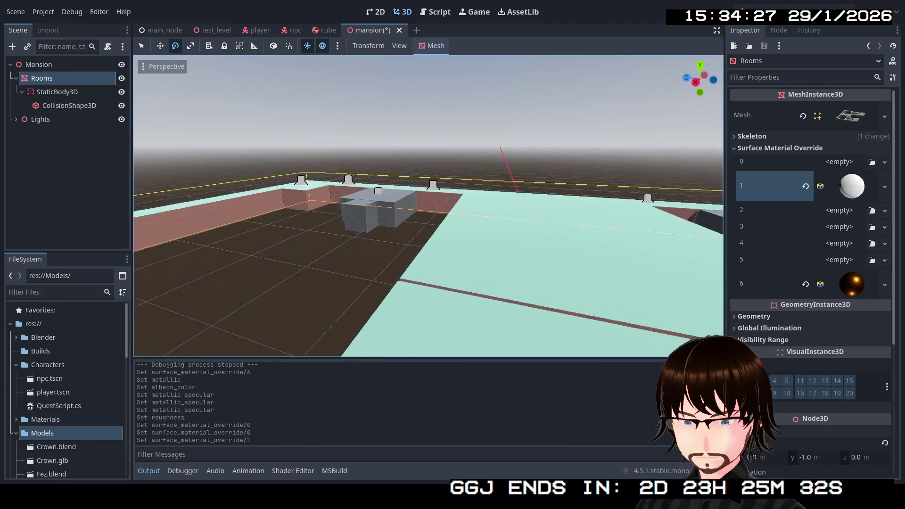
key("w")
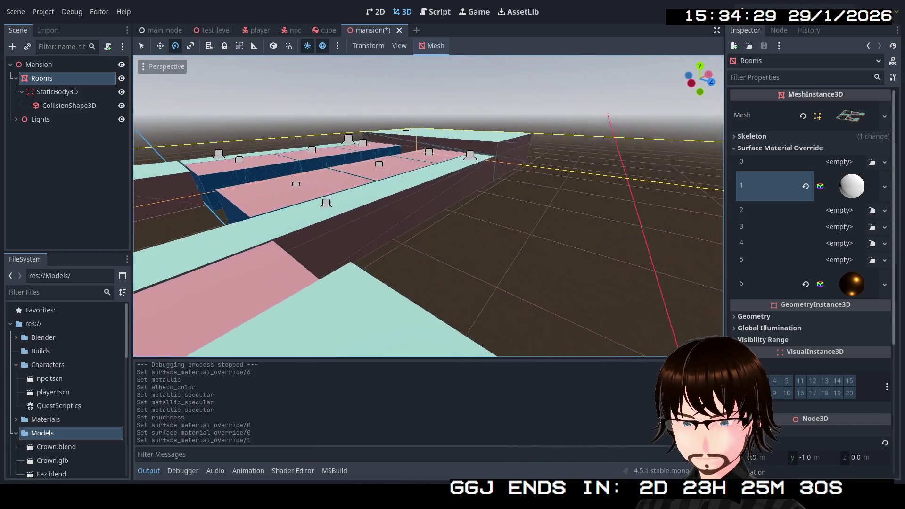
key("w")
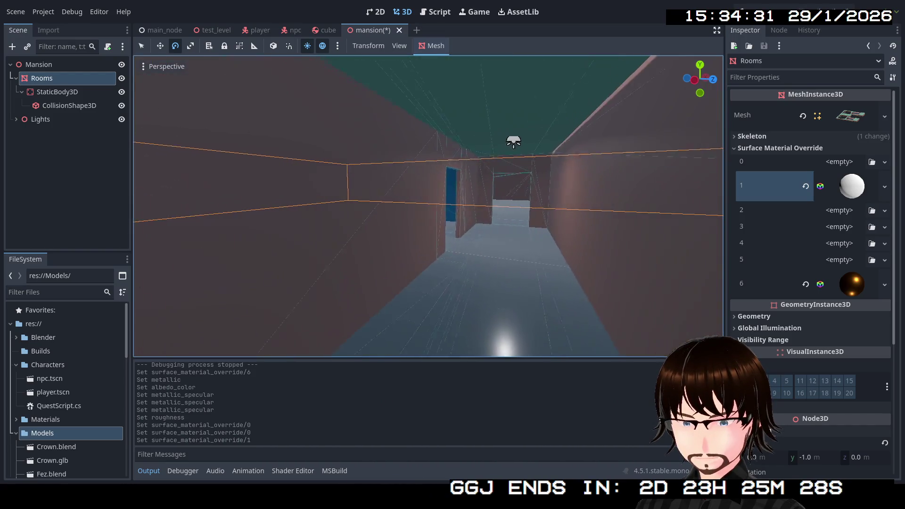
key("e")
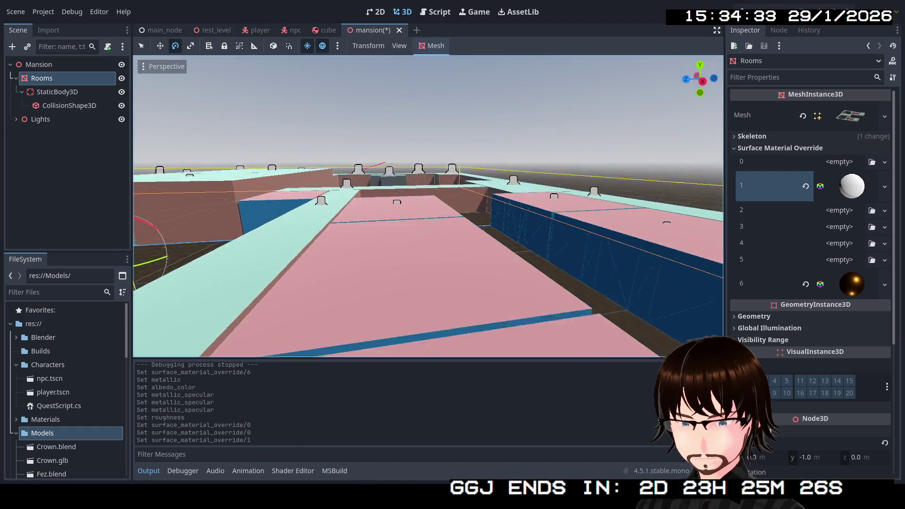
key("w")
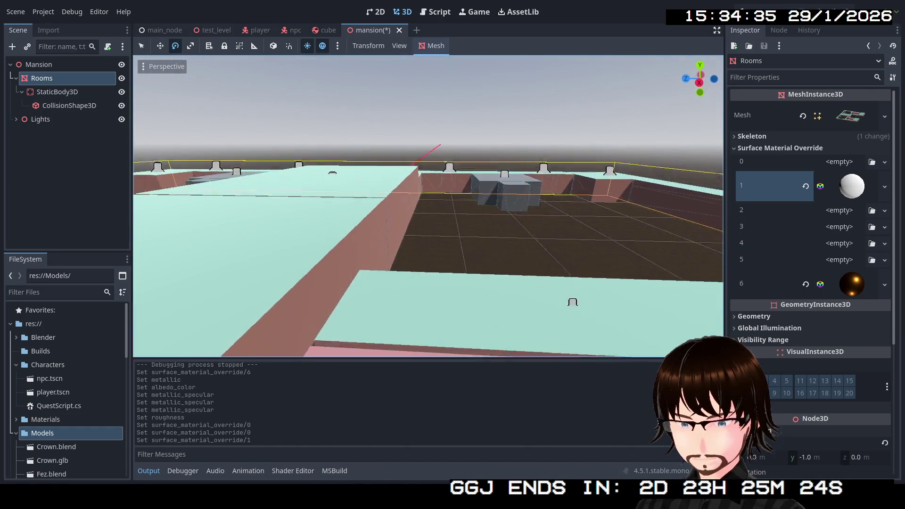
key("w")
key("w")
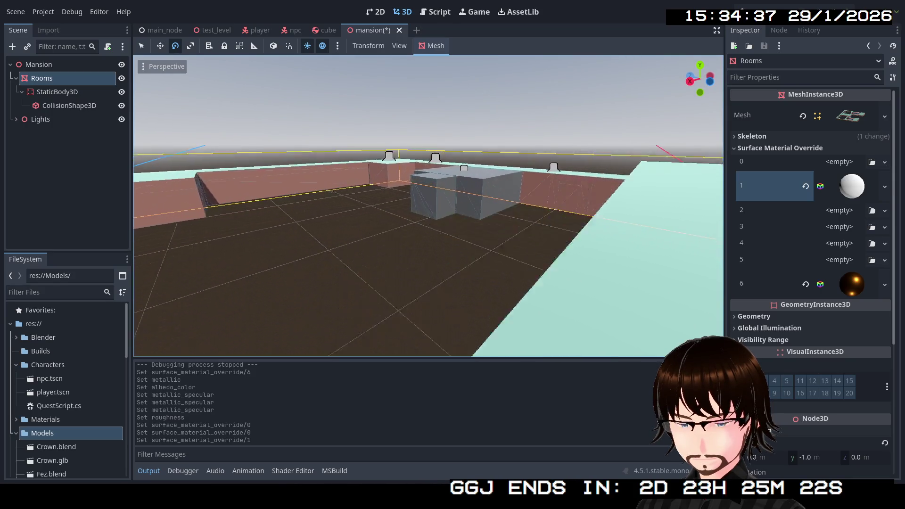
key("w")
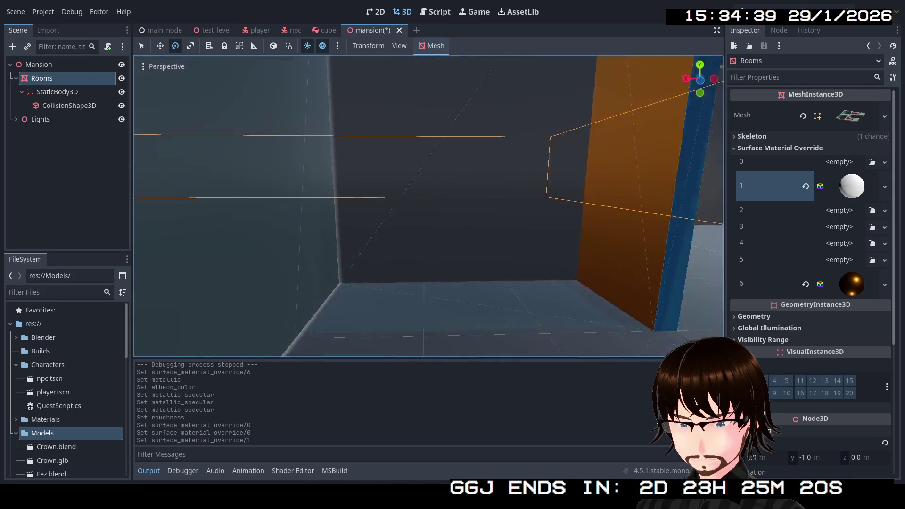
key("s")
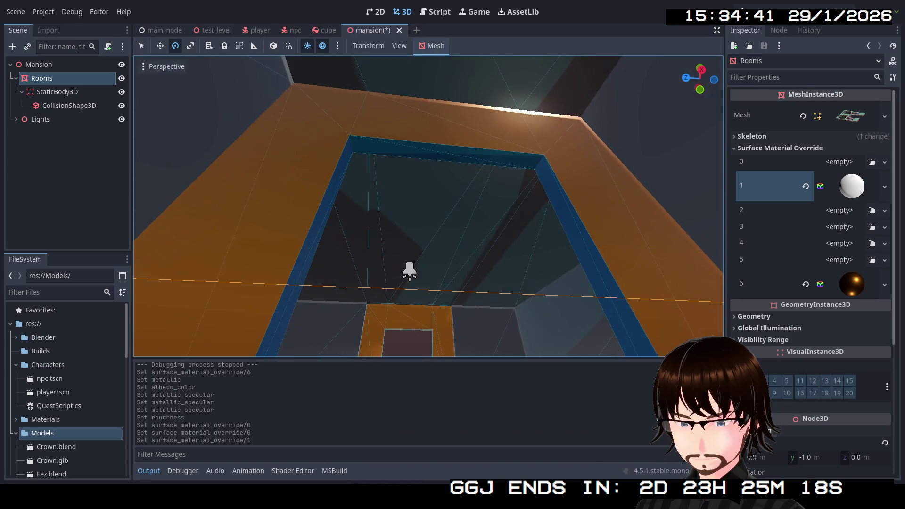
key("w")
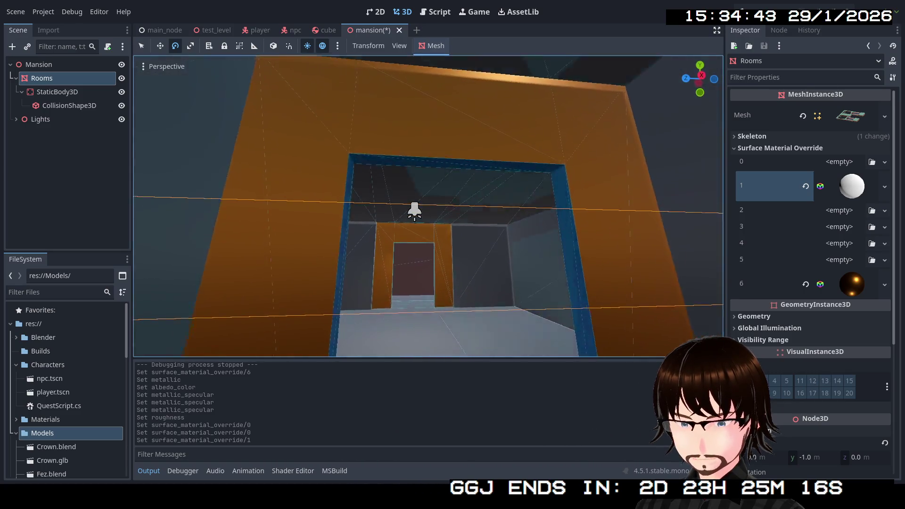
key("w")
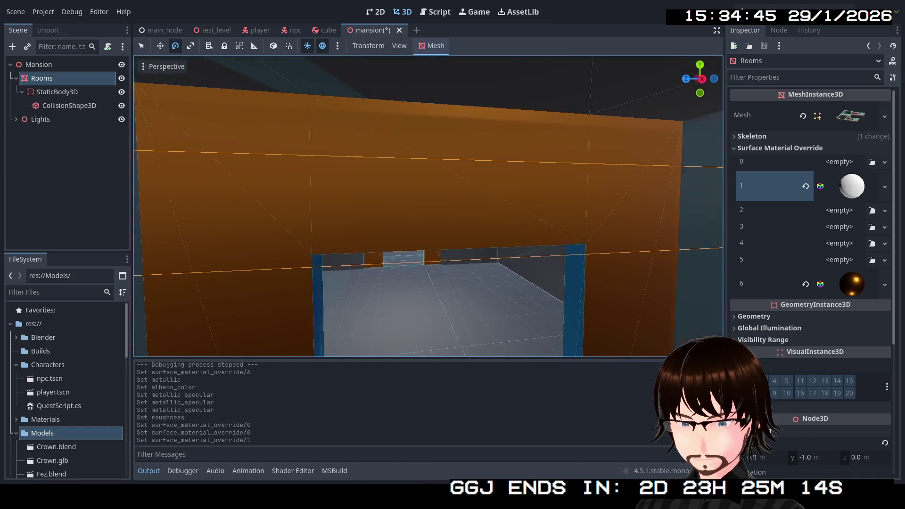
Step: Save slot 6's orange metal material as Gold.tres in res://Materials
left_click(857, 285)
scroll(883, 250, "down", 3)
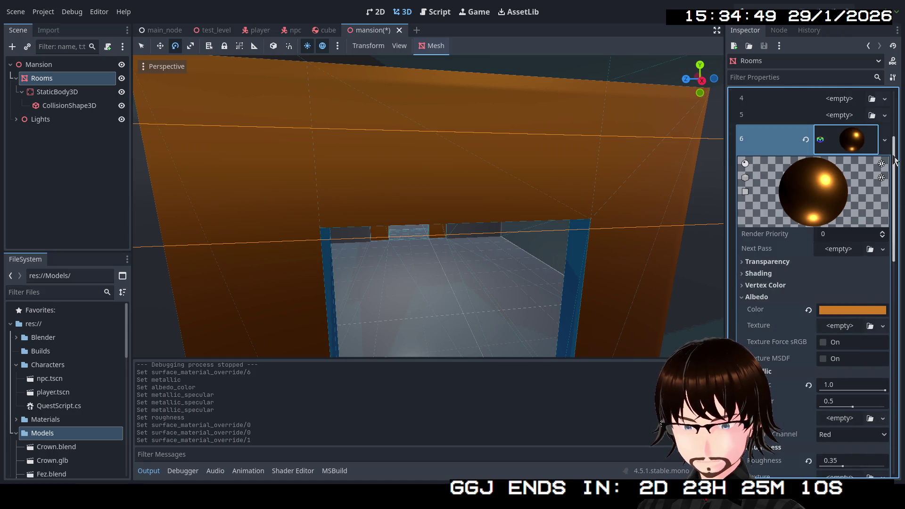
left_click(884, 140)
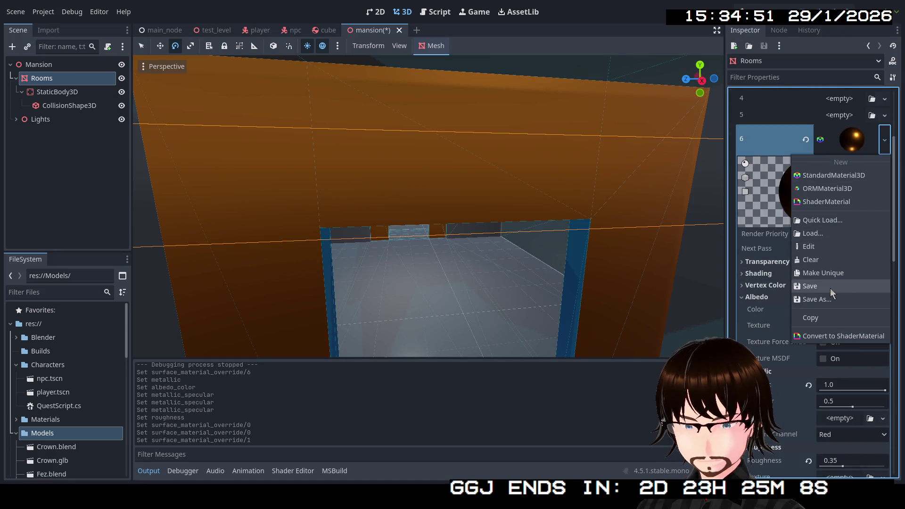
left_click(823, 299)
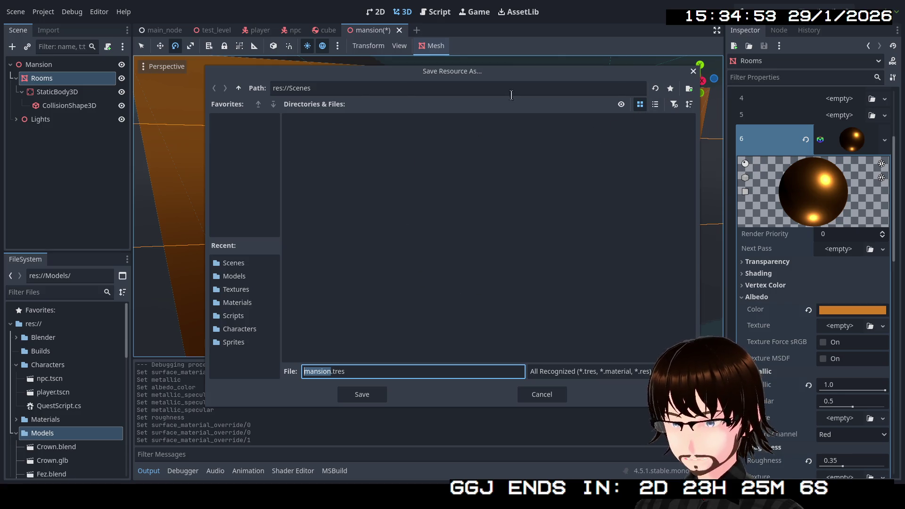
left_click(238, 88)
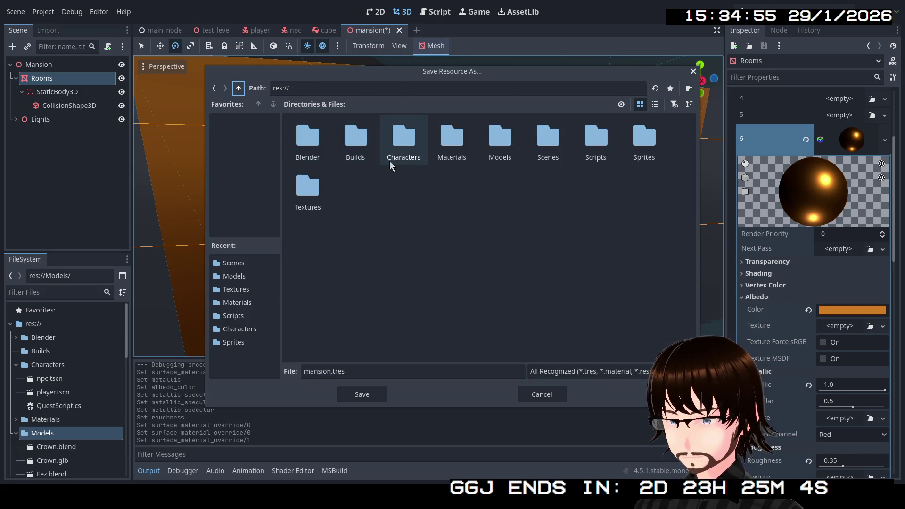
double_click(437, 156)
left_click(369, 371)
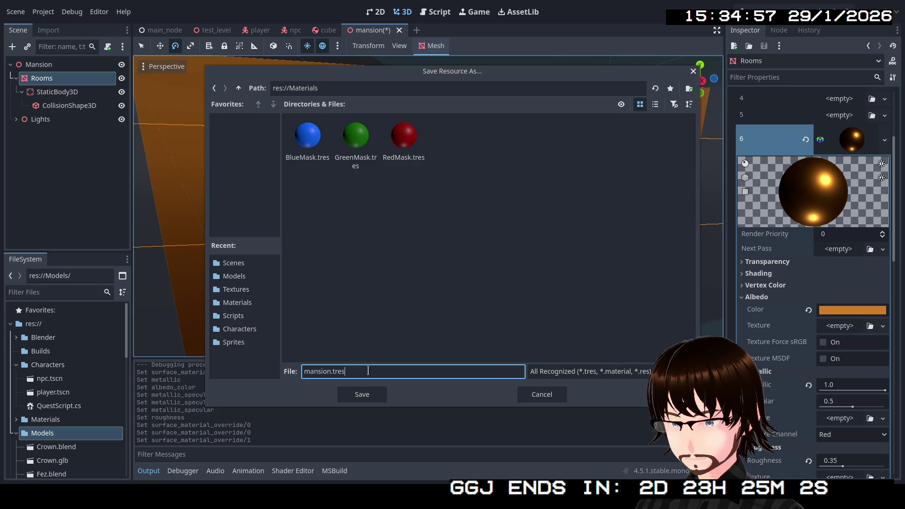
key("ctrl+a")
type("Gold")
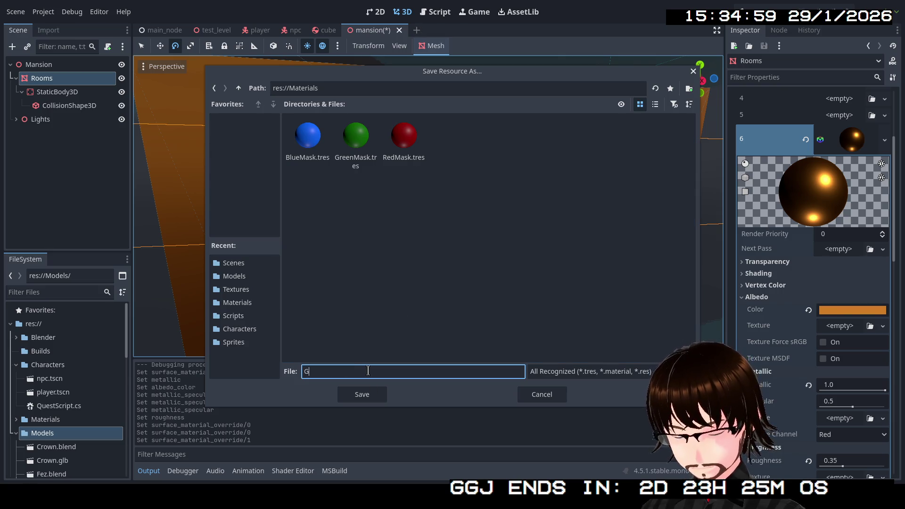
left_click(362, 394)
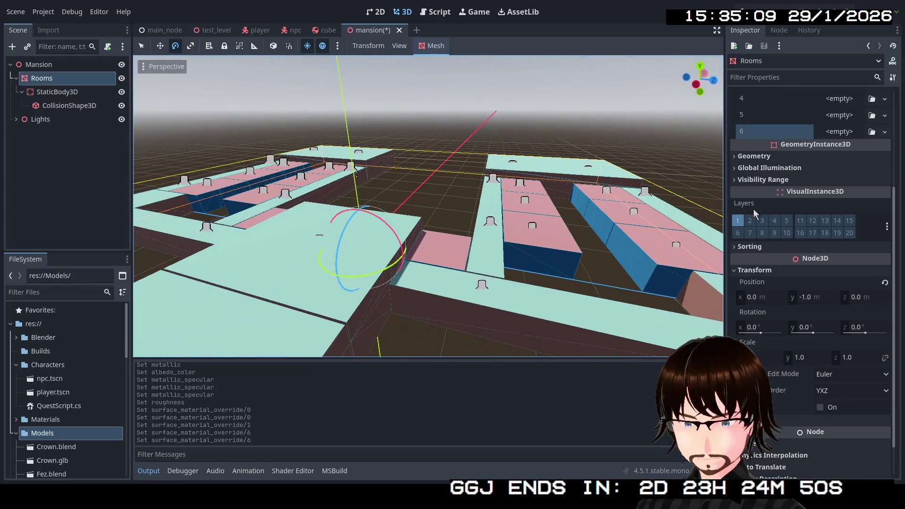
Step: Quick Load Gold.tres into surface override slot 5 of the Rooms mesh
scroll(753, 209, "up", 5)
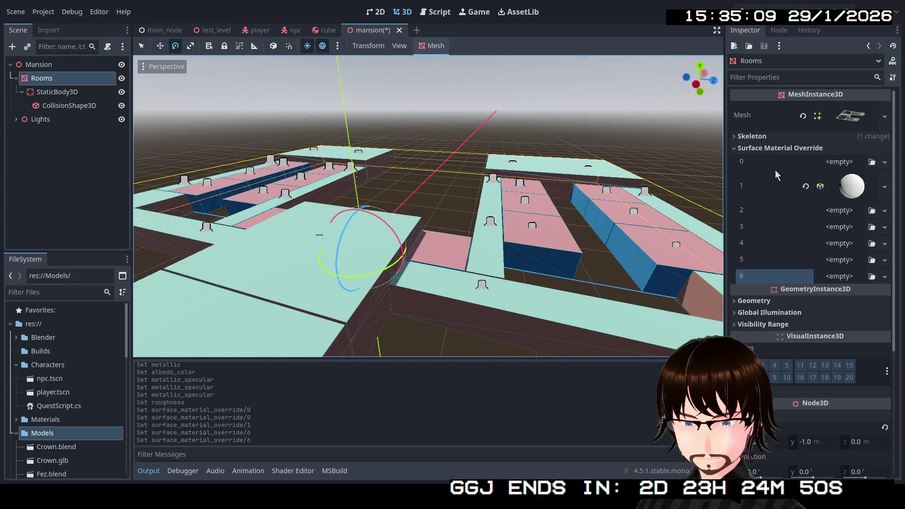
left_click(885, 260)
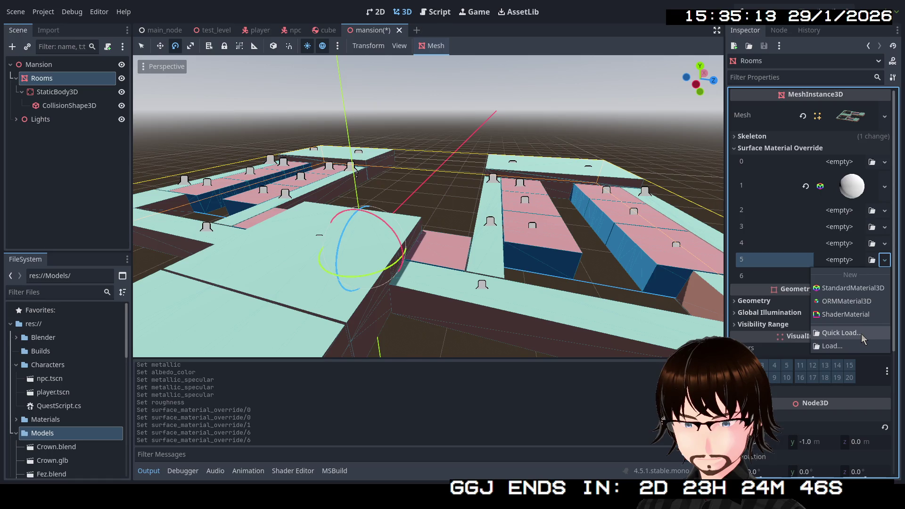
left_click(862, 334)
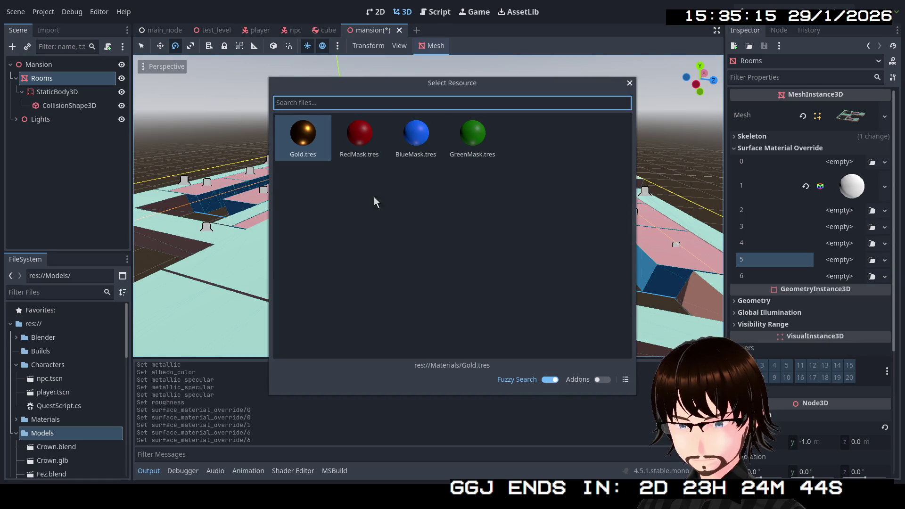
double_click(302, 135)
Step: Fly through the rooms and corridor to inspect the orange walls and tiled floor
left_click(299, 134)
key("w")
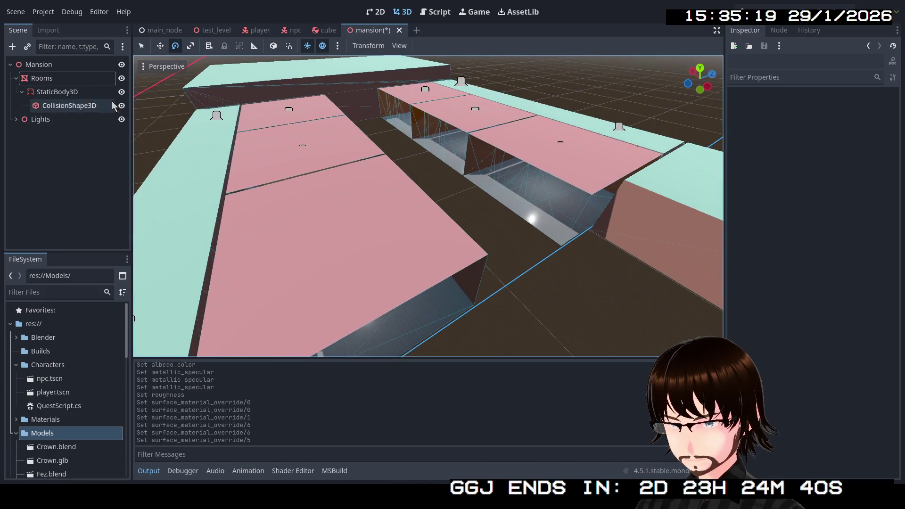
left_click(81, 80)
key("w")
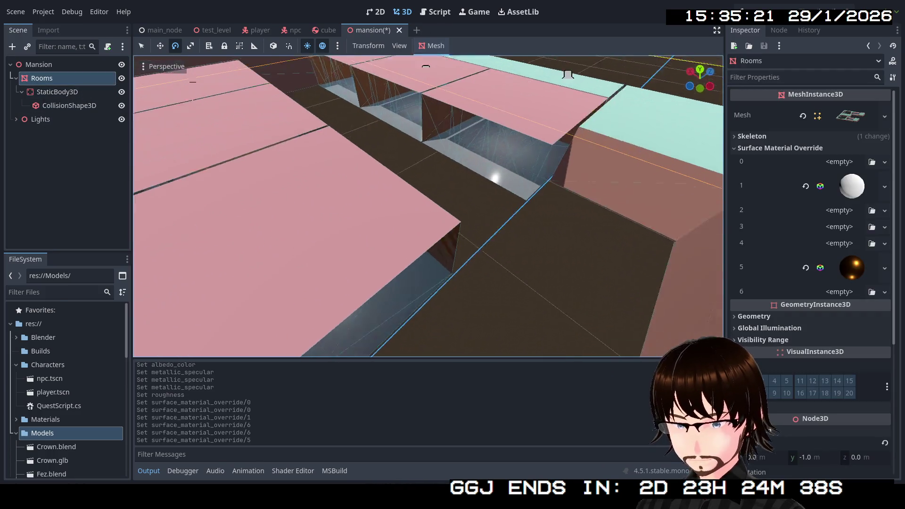
key("w")
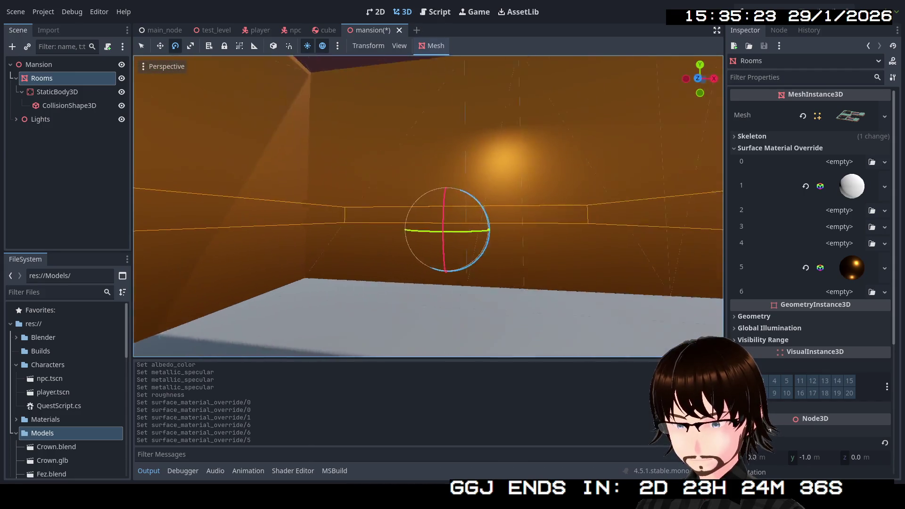
key("w")
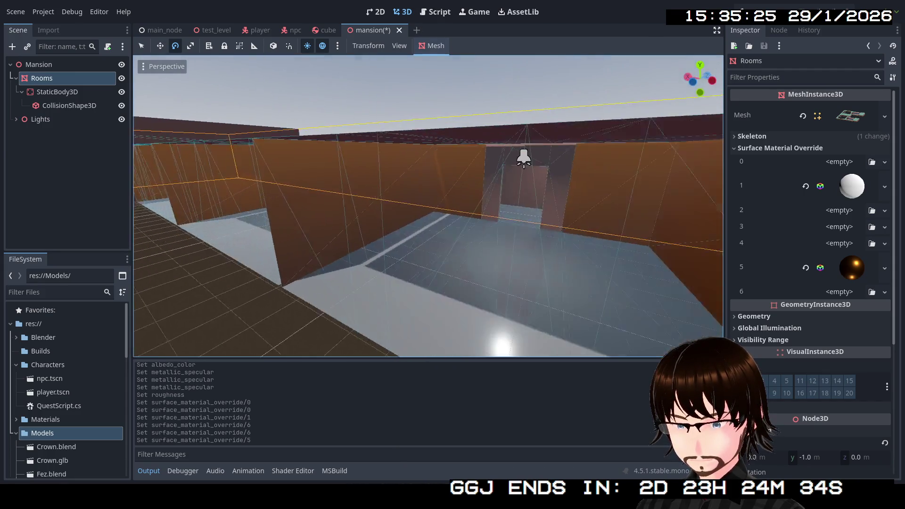
key("w")
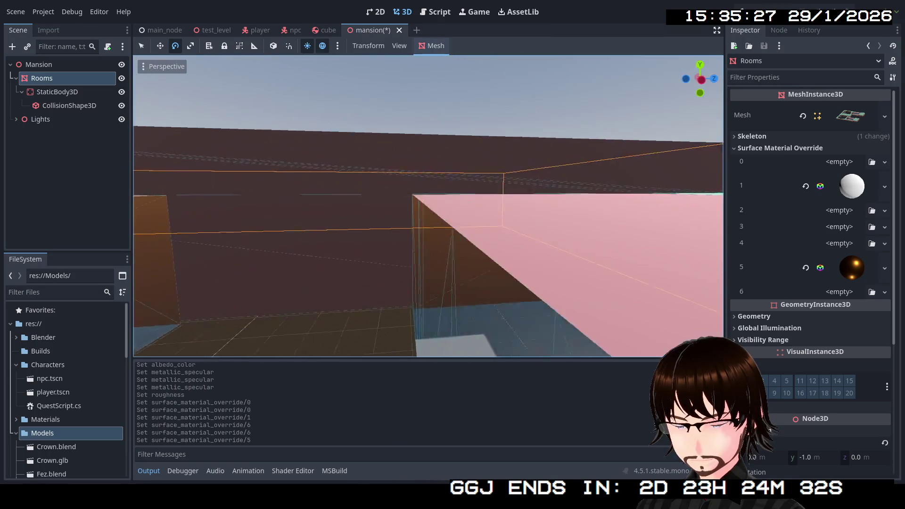
key("w")
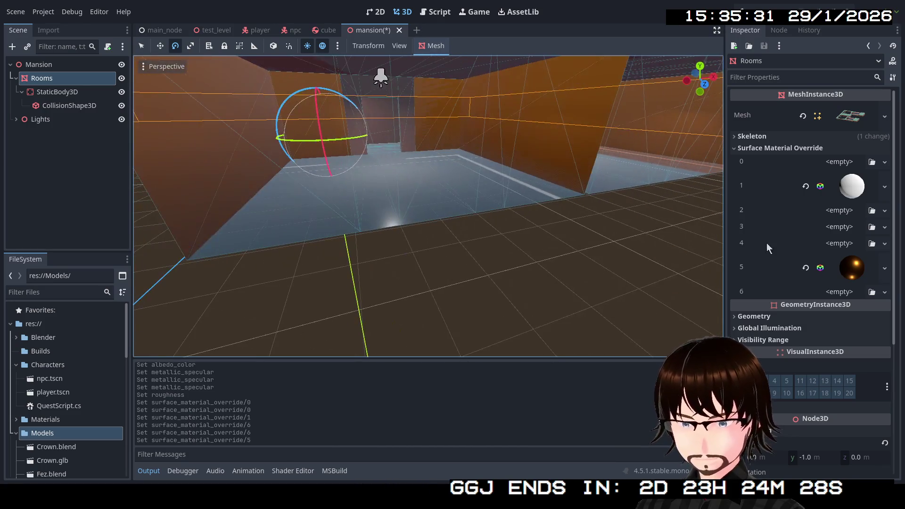
Step: Clear Gold from slot 5, try Gold.tres on slot 4 and clear it, then Quick Load for slot 3
left_click(885, 268)
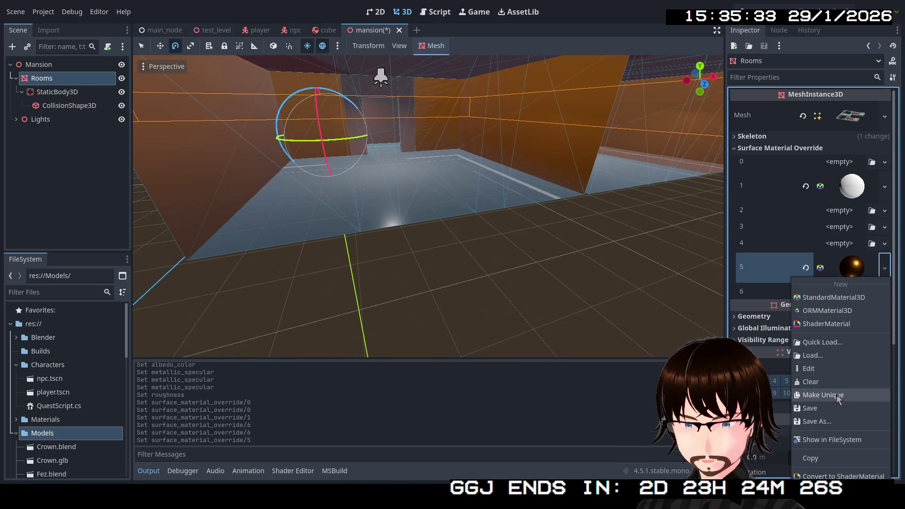
left_click(821, 382)
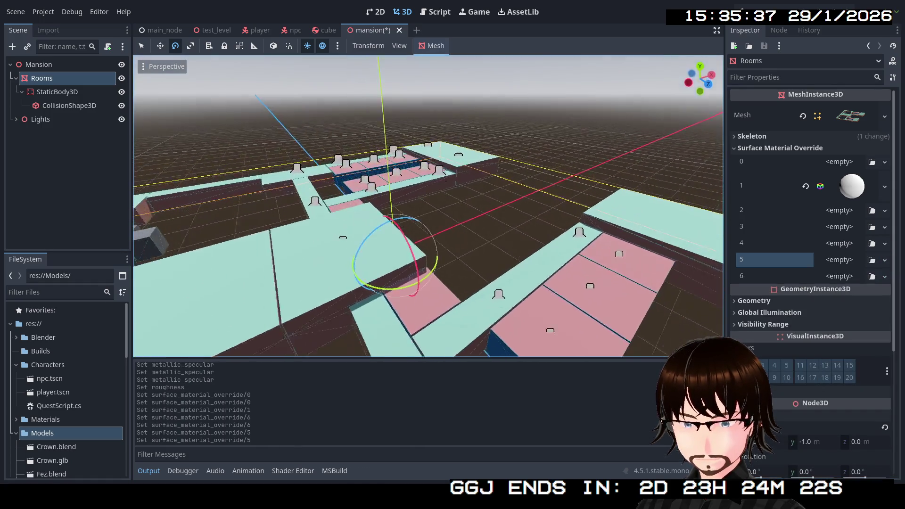
left_click(885, 244)
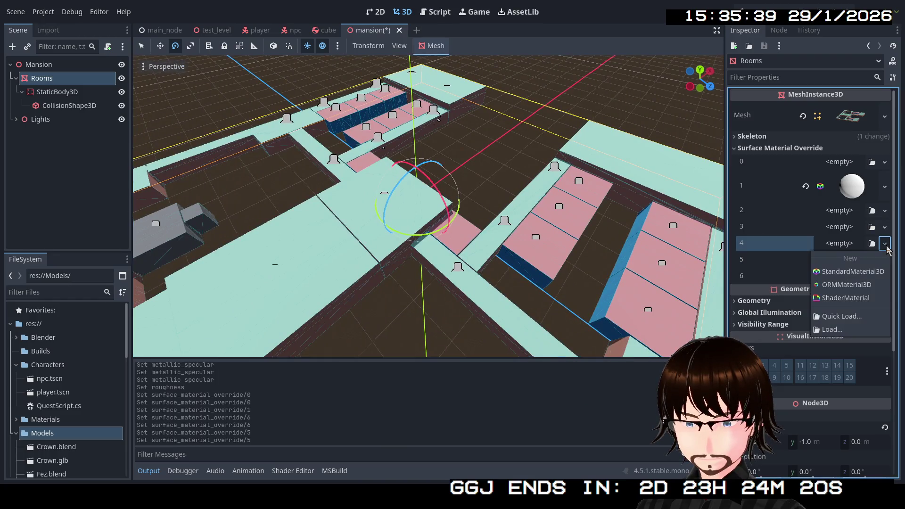
left_click(830, 310)
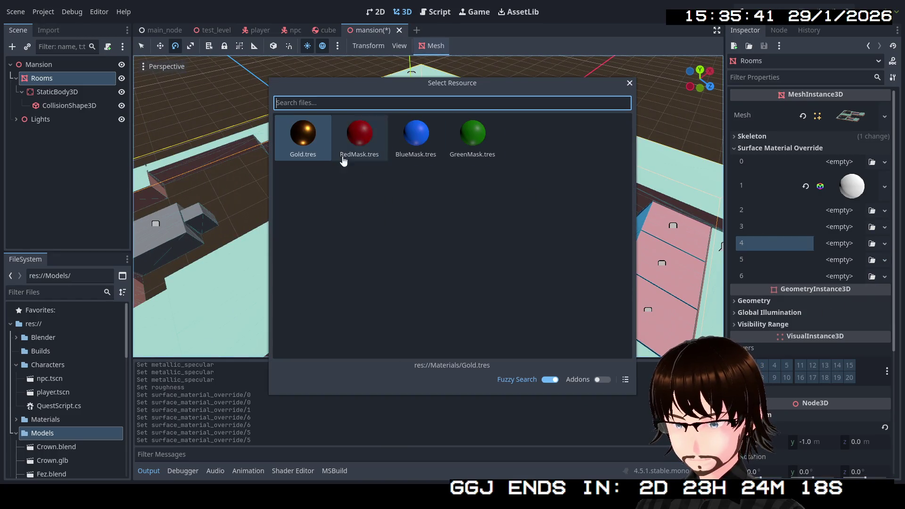
double_click(311, 137)
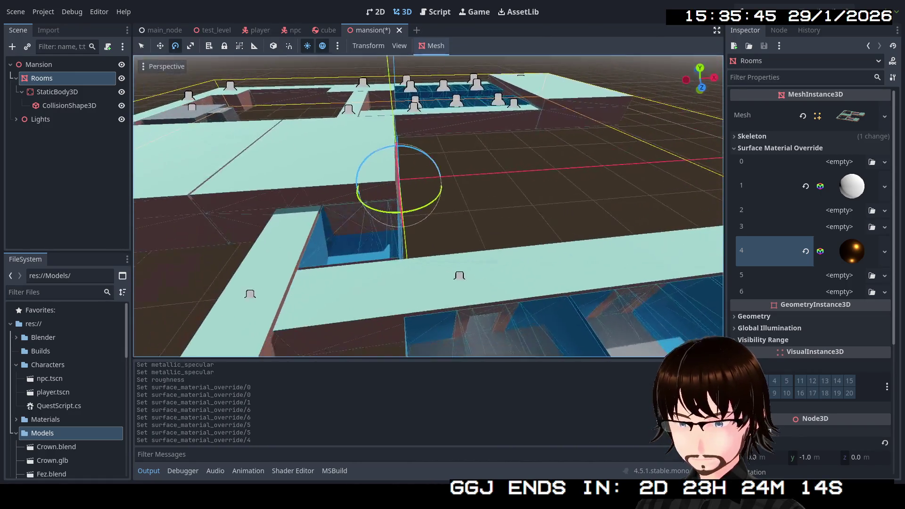
left_click(885, 256)
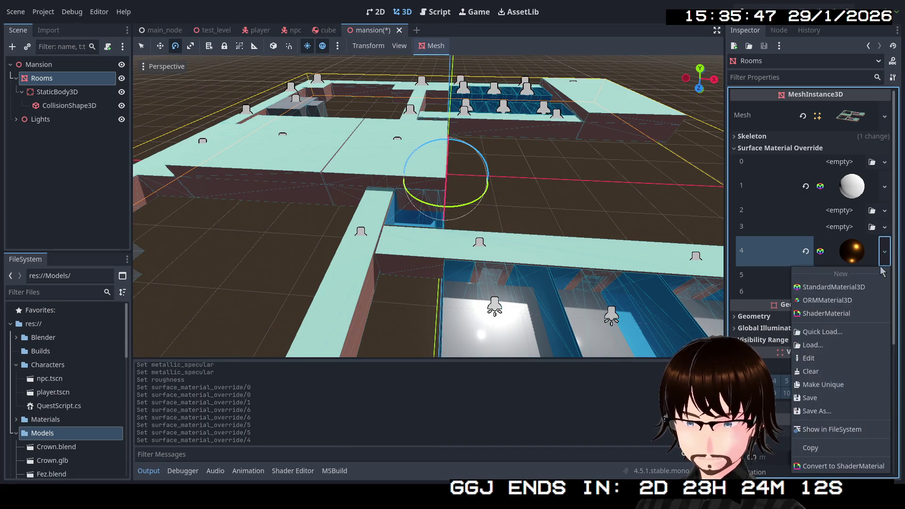
left_click(826, 373)
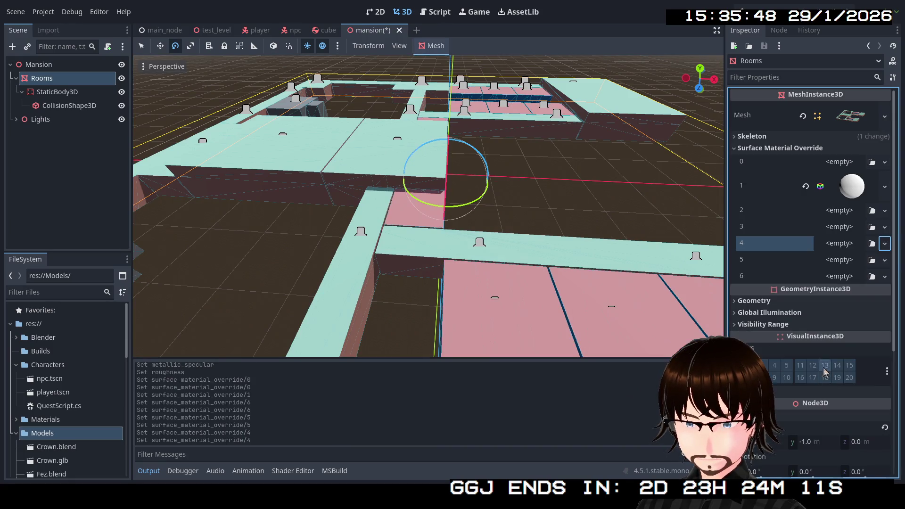
left_click(885, 227)
left_click(842, 302)
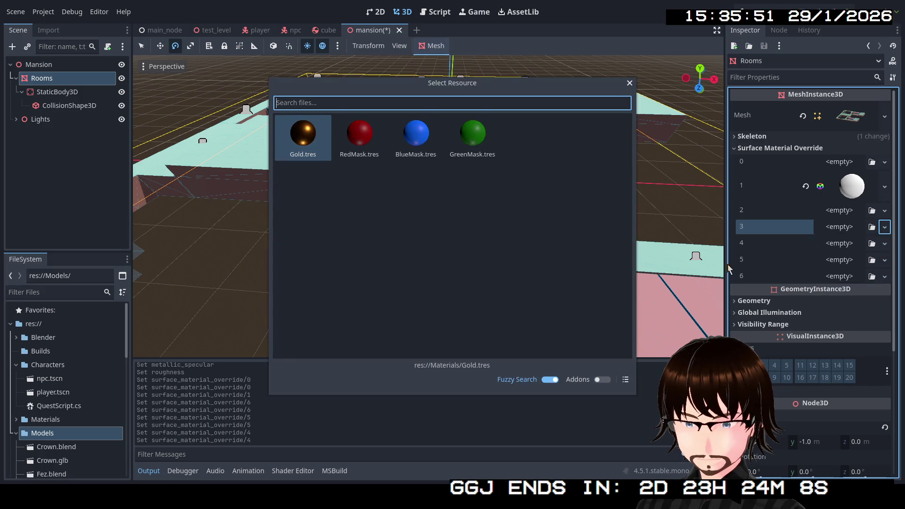
Step: Assign Gold.tres to surface slot 3, then clear slot 3's override again
double_click(317, 139)
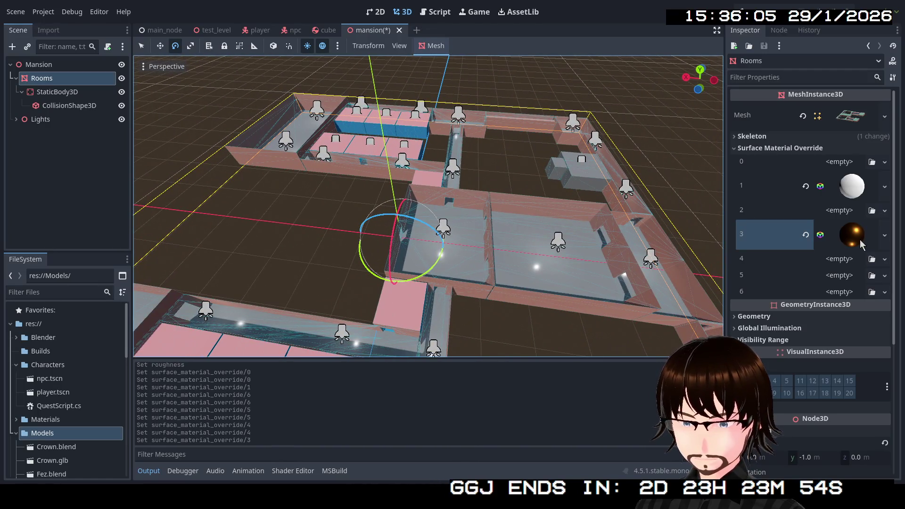
left_click(884, 235)
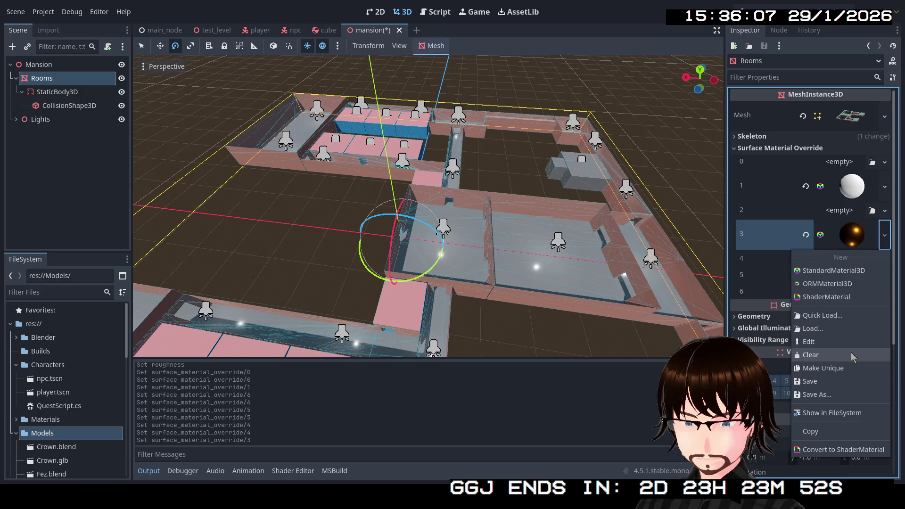
left_click(810, 356)
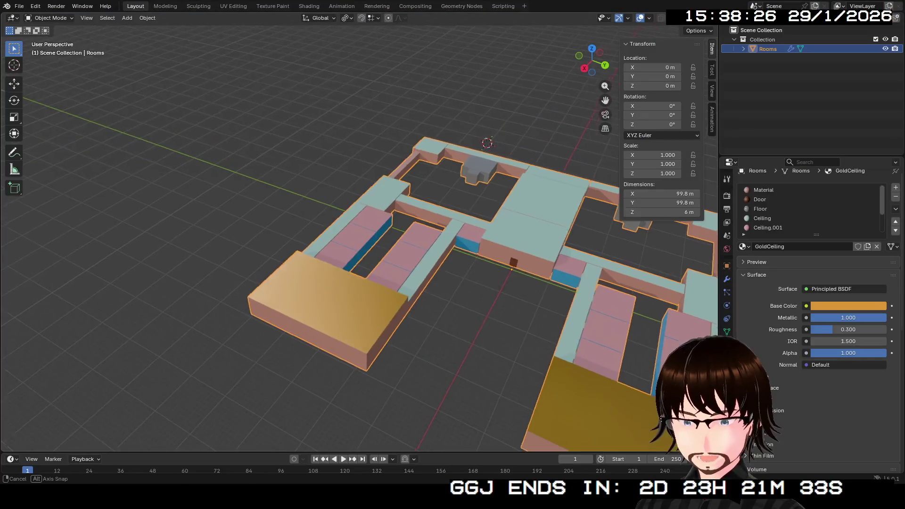
Step: Scroll the view after reviewing the level, with Blender showing the Rooms model
scroll(359, 245, "down", 3)
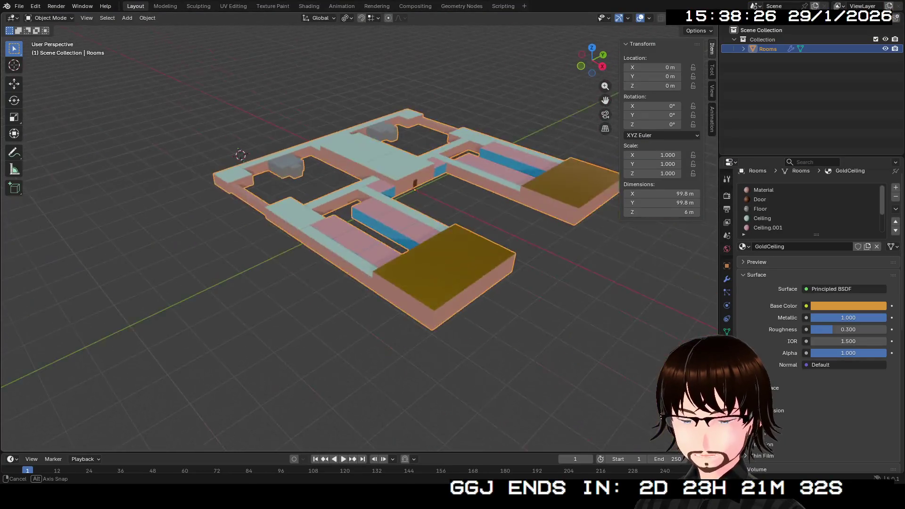
Step: Copy the Rooms object to the clipboard and bring up its Y-axis Mirror modifier's options
left_click(727, 279)
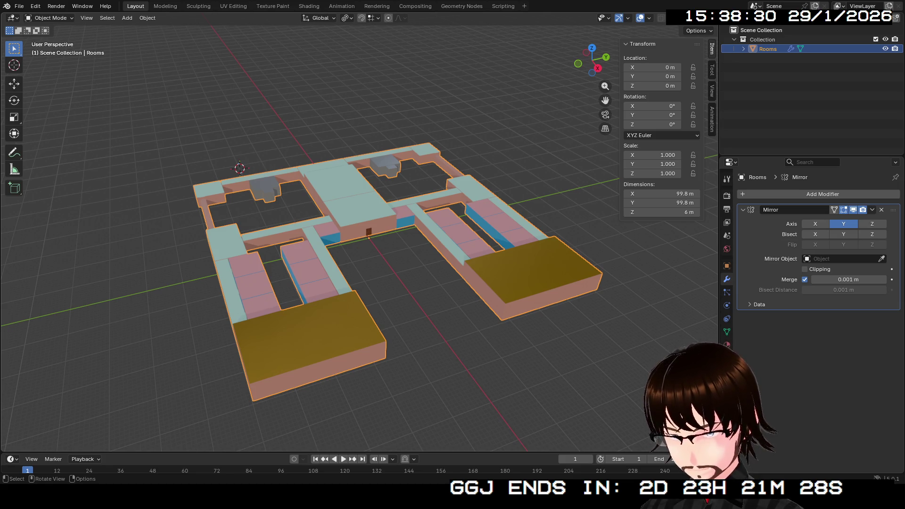
key("alt")
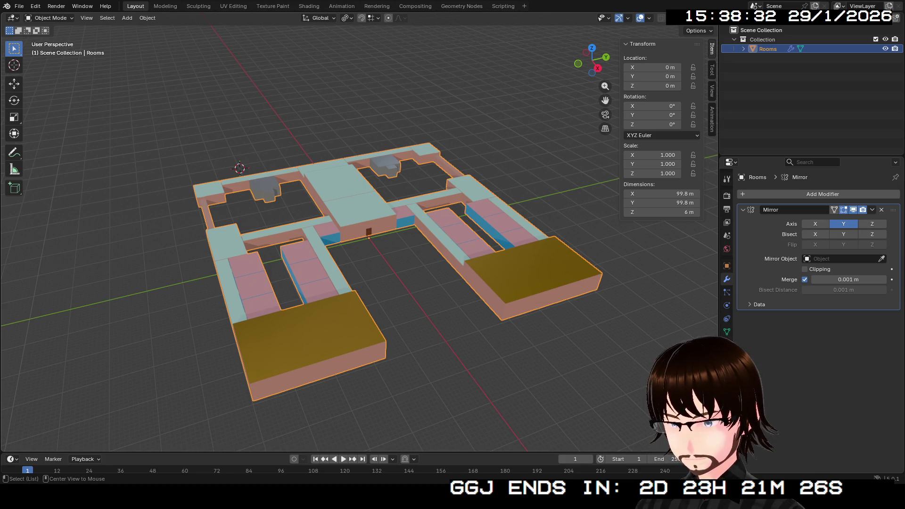
key("ctrl+c")
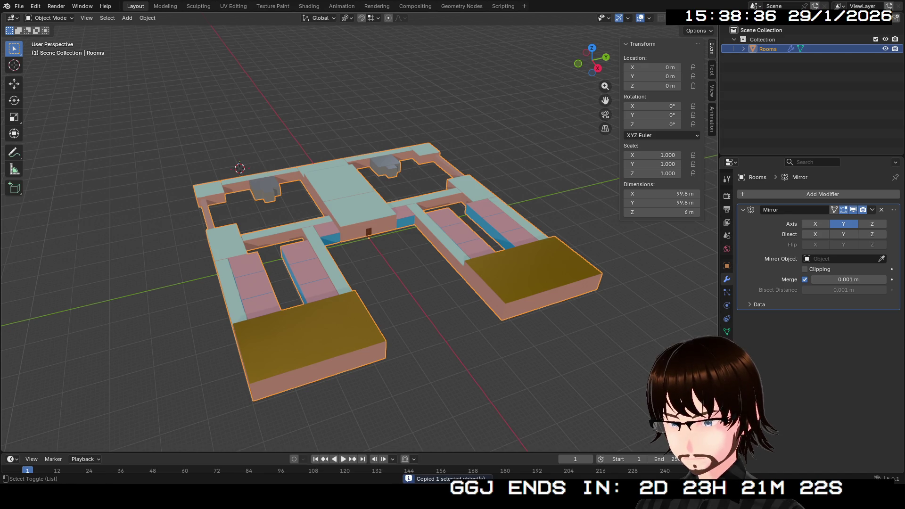
key("shift+c")
mouse_move(453, 236)
left_mouse_down()
mouse_move(499, 221)
mouse_move(518, 189)
mouse_move(510, 222)
mouse_move(378, 222)
mouse_move(377, 250)
mouse_move(378, 241)
left_mouse_up()
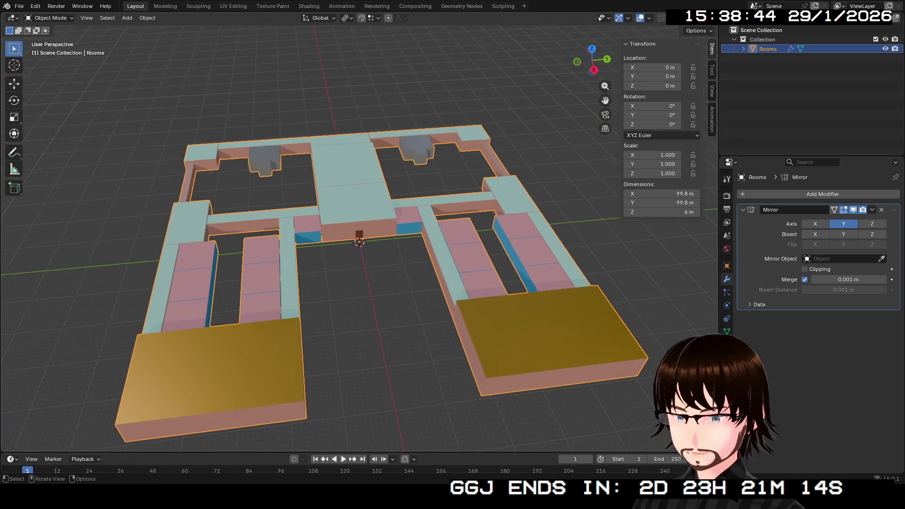
left_click(873, 210)
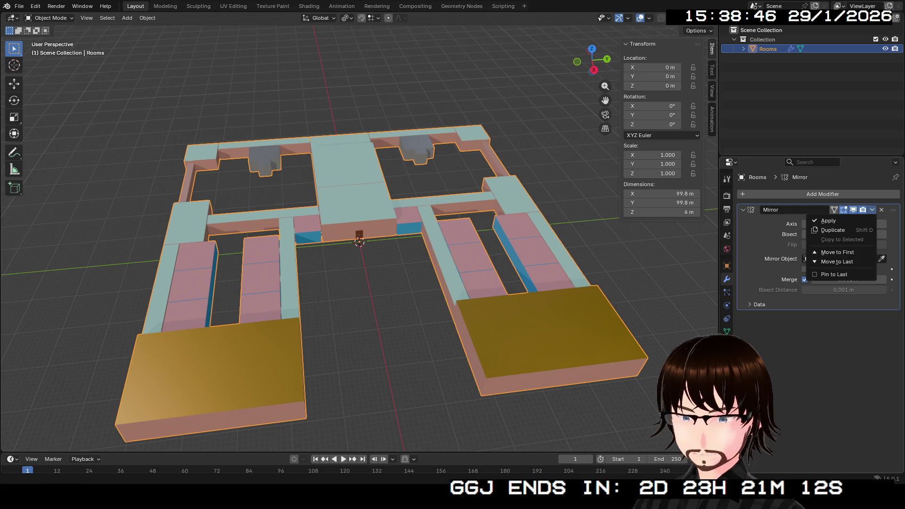
Step: Apply the Mirror modifier, export Rooms as glTF 2.0, then restore the Y-axis mirror
left_click(830, 221)
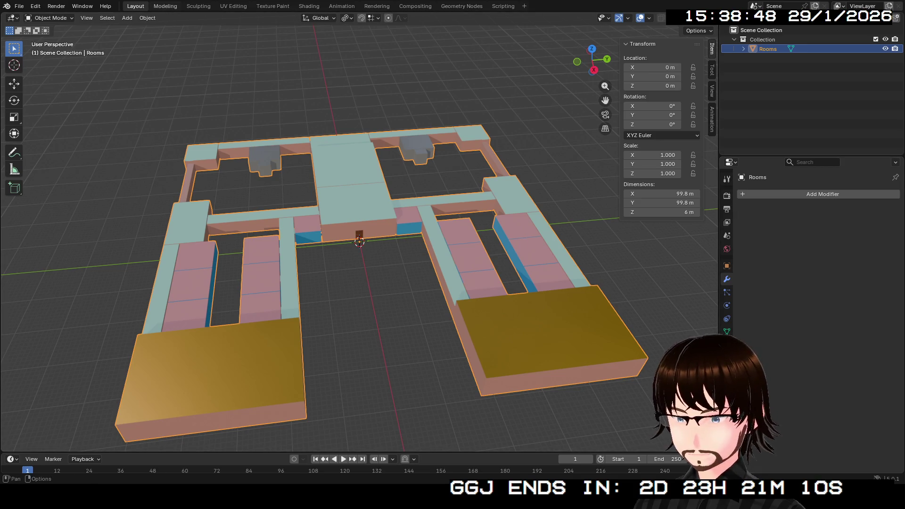
left_click(19, 7)
mouse_move(34, 149)
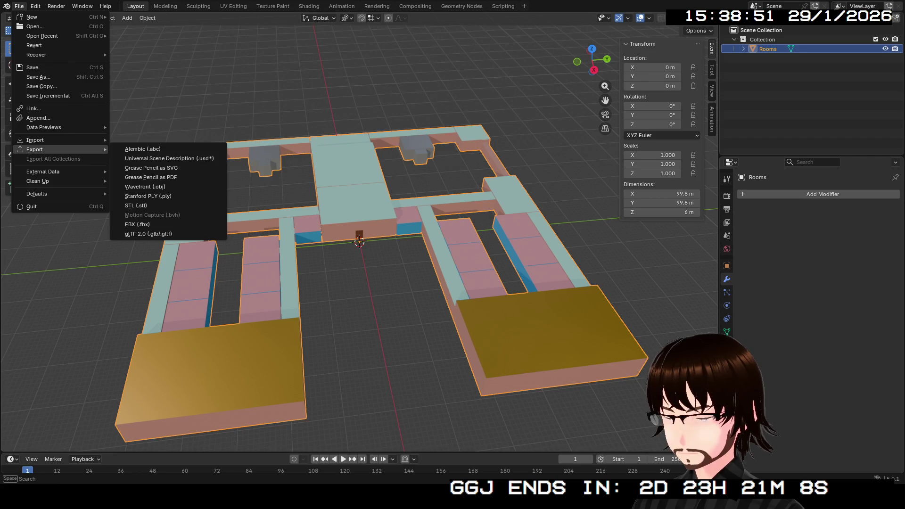
left_click(142, 234)
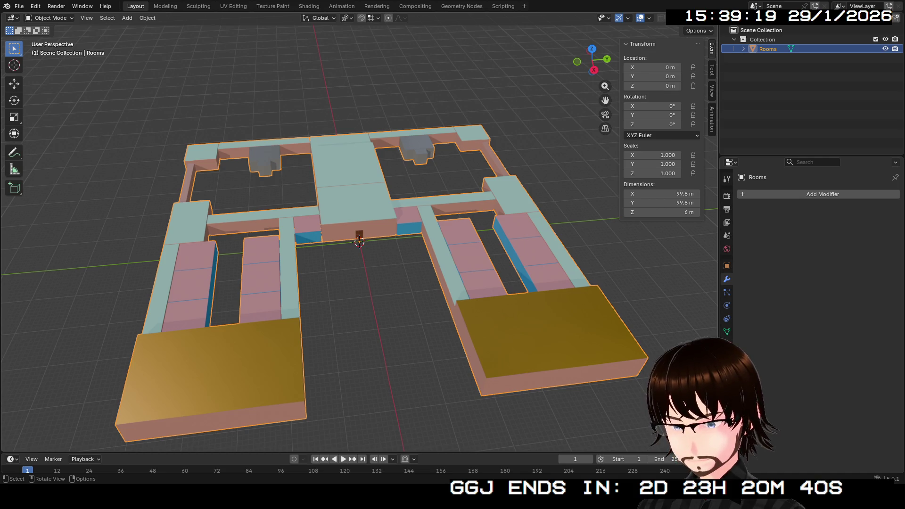
key("ctrl+m")
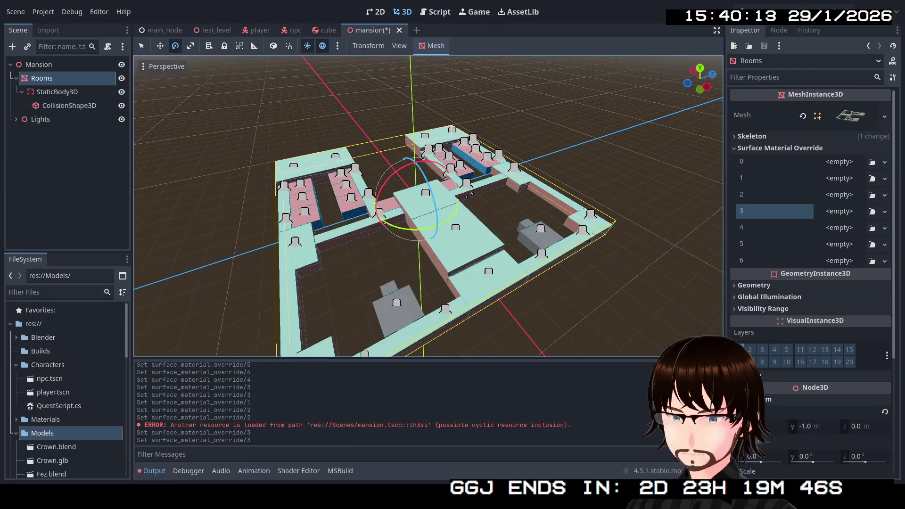
Step: In Godot, show the Geometry properties of the updated Rooms mesh
left_click(870, 285)
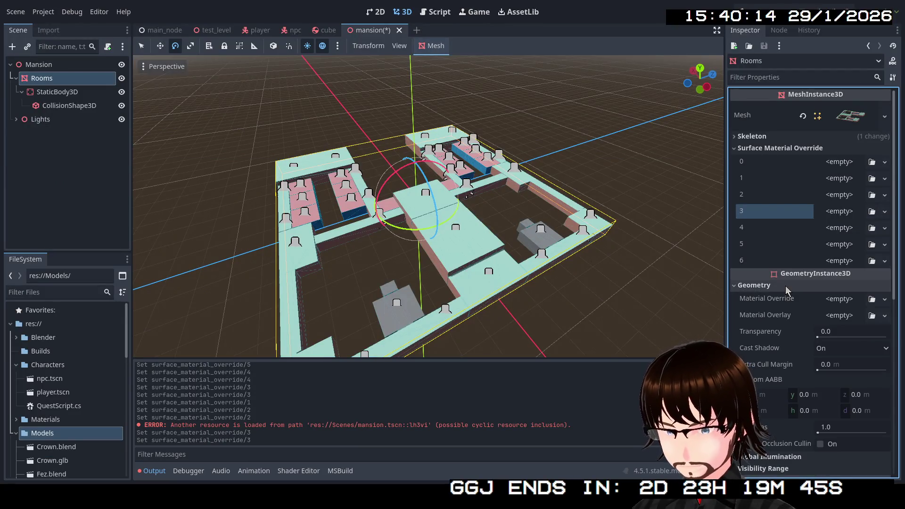
Step: Try a new StandardMaterial3D as the Rooms Material Override, then clear it back to empty
left_click(885, 299)
left_click(882, 325)
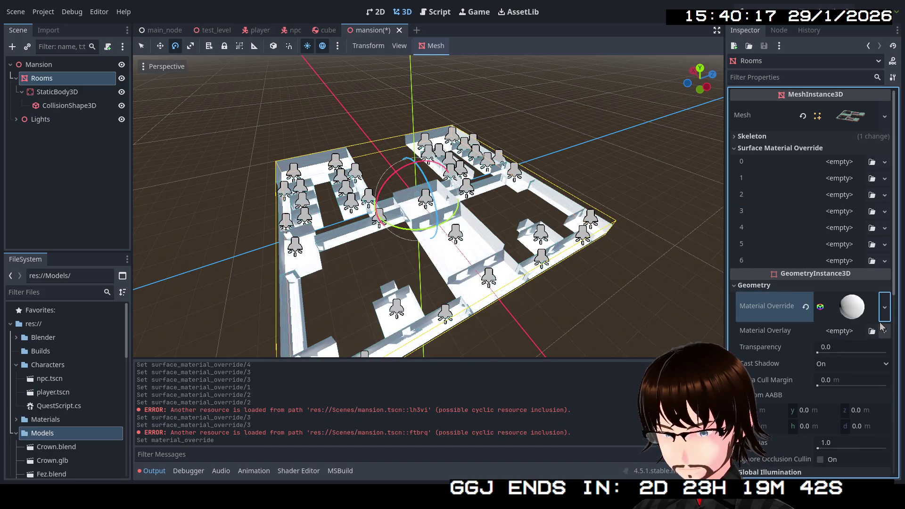
left_click(885, 316)
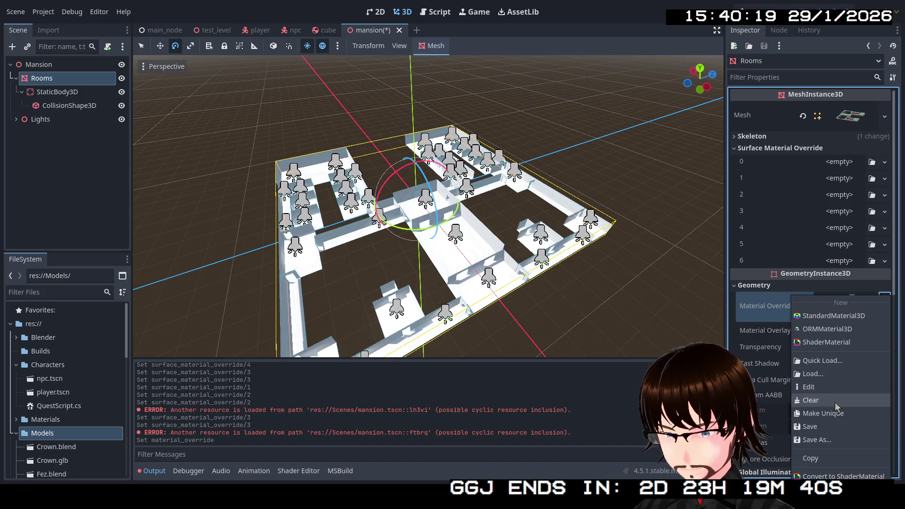
left_click(832, 401)
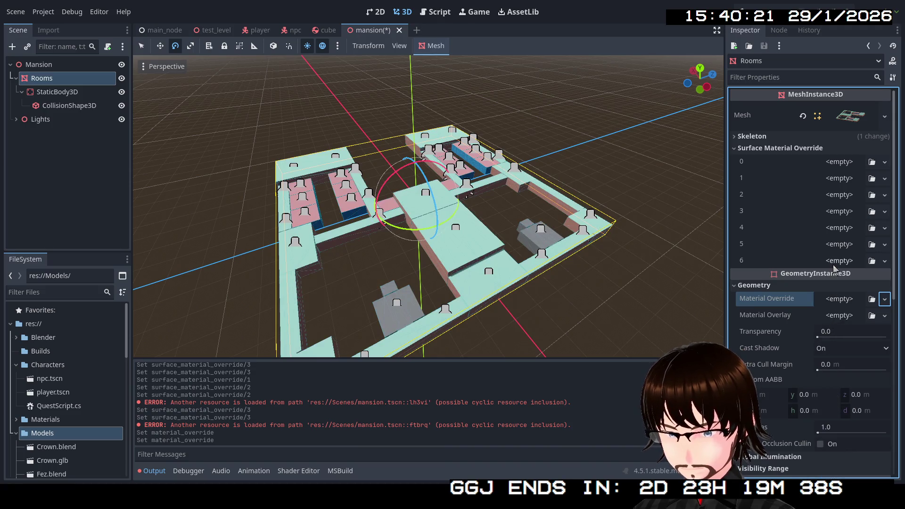
Step: Expand the Rooms mesh resource to list its surfaces 0–6
left_click(866, 119)
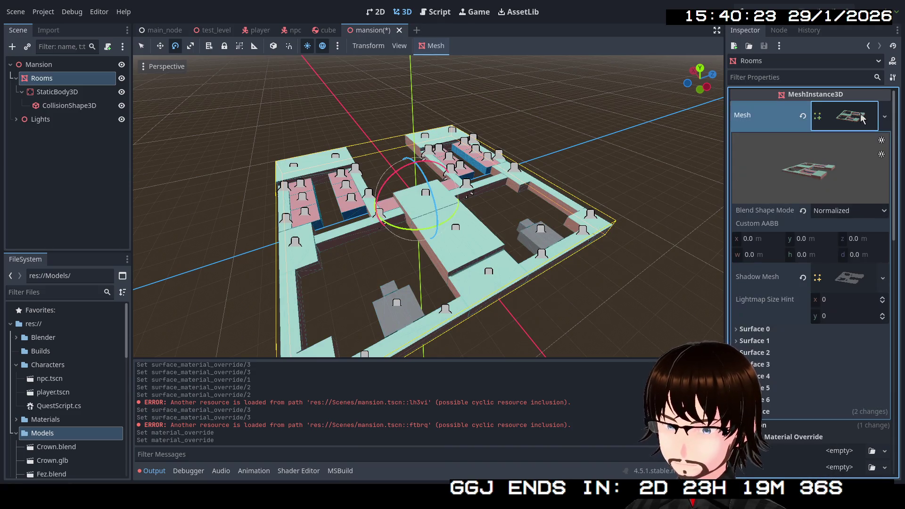
scroll(790, 341, "down", 2)
scroll(793, 348, "down", 1)
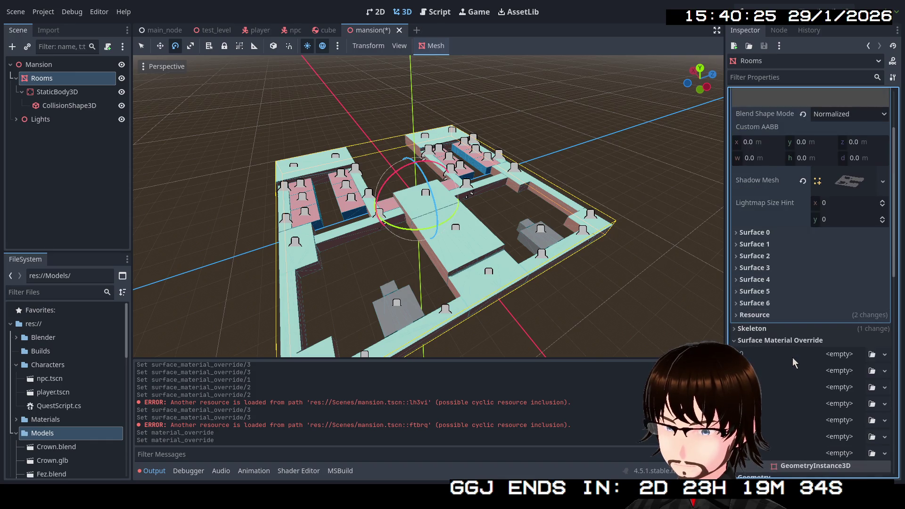
left_click(762, 304)
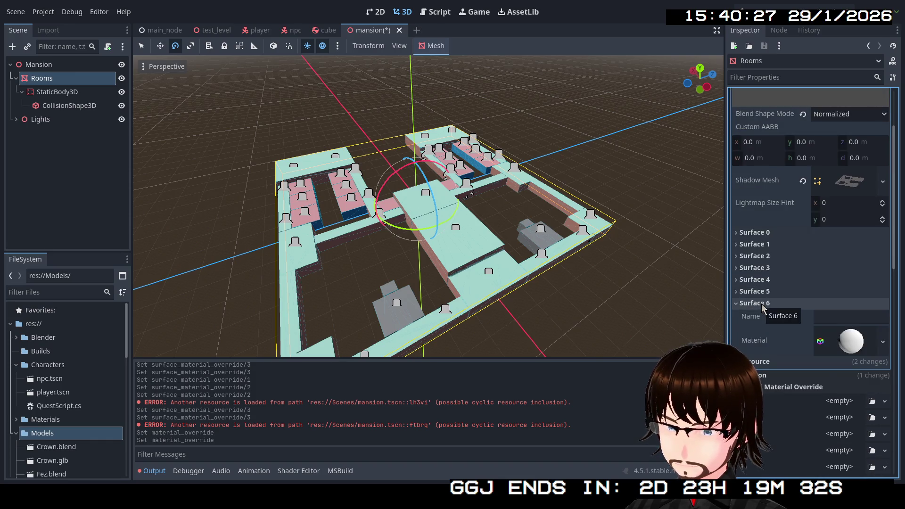
left_click(764, 292)
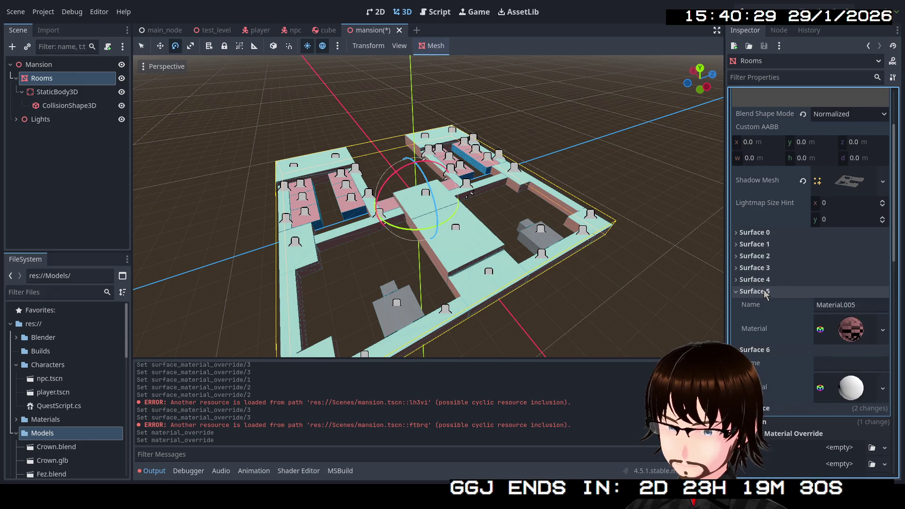
left_click(765, 280)
left_click(766, 267)
left_click(765, 256)
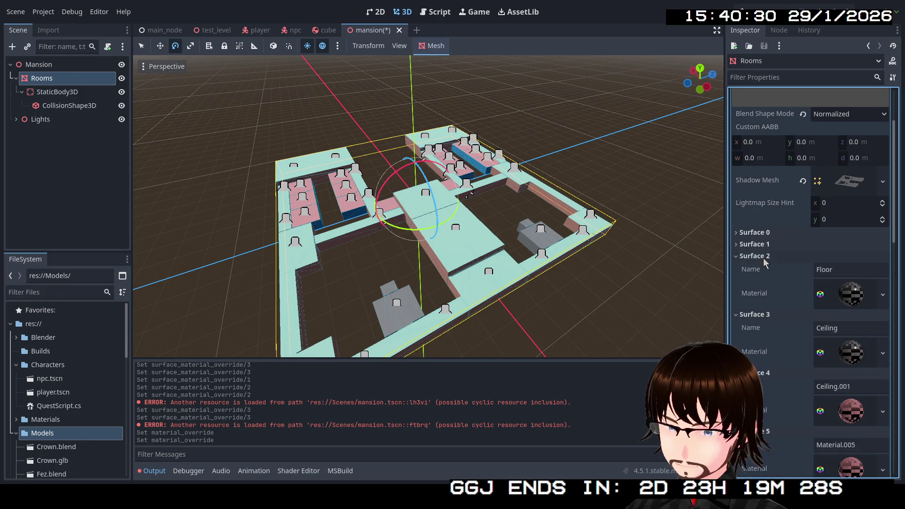
left_click(765, 244)
left_click(765, 233)
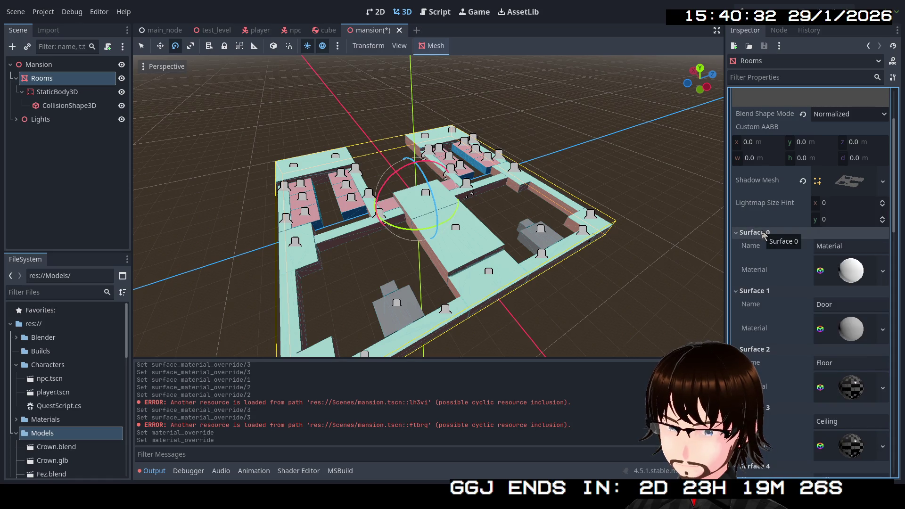
left_click(765, 233)
left_click(764, 244)
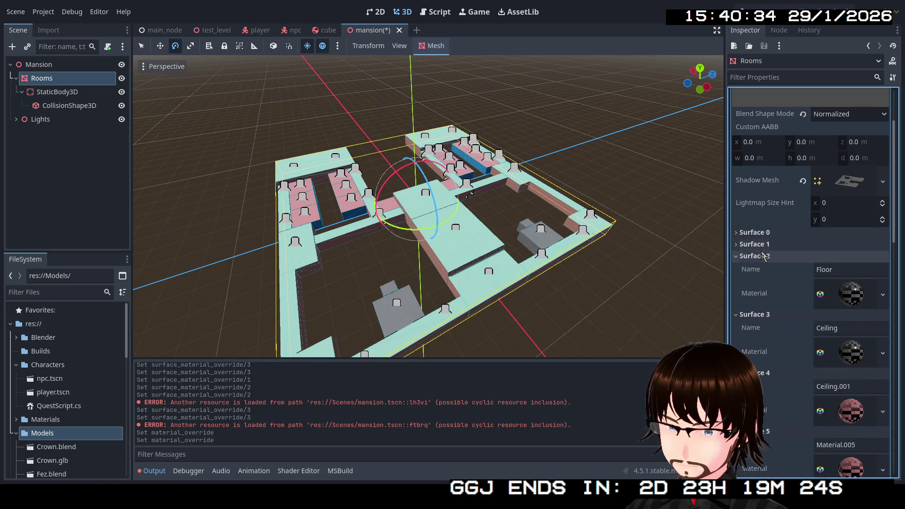
left_click(764, 256)
left_click(762, 257)
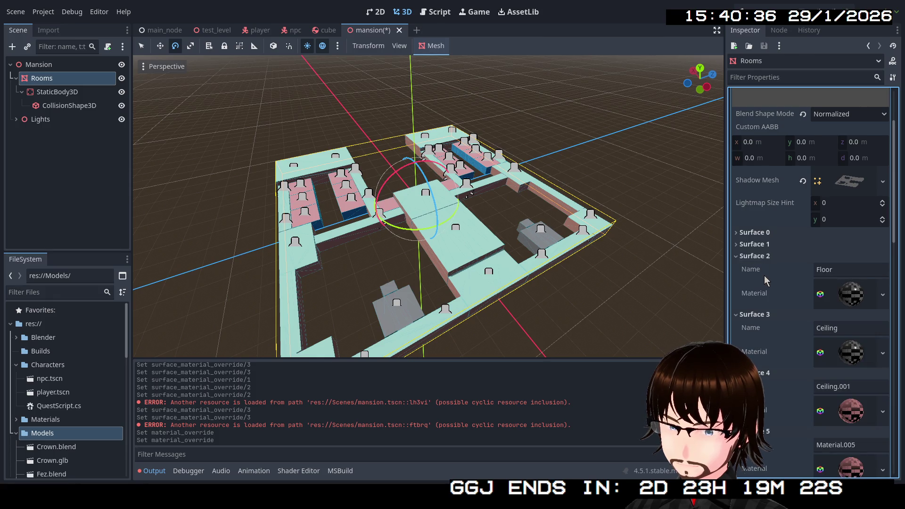
left_click(769, 313)
left_click(762, 258)
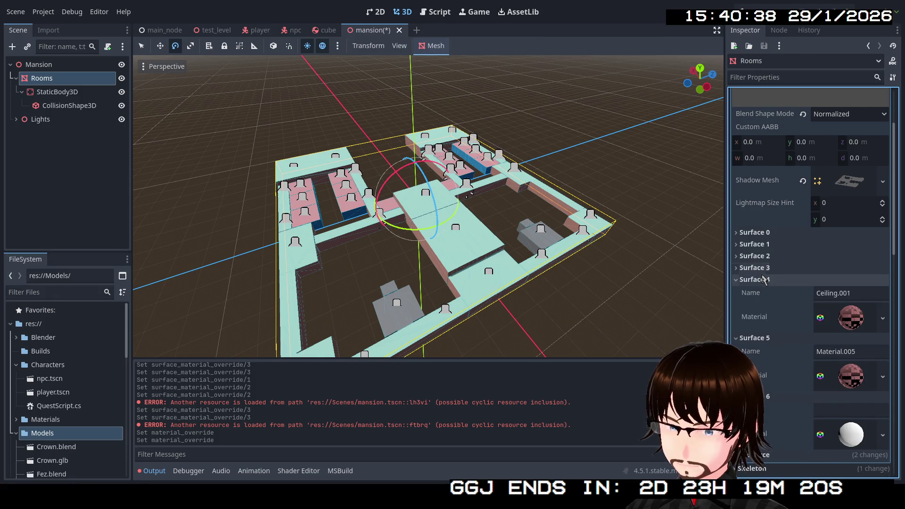
left_click(764, 280)
left_click(765, 291)
left_click(761, 303)
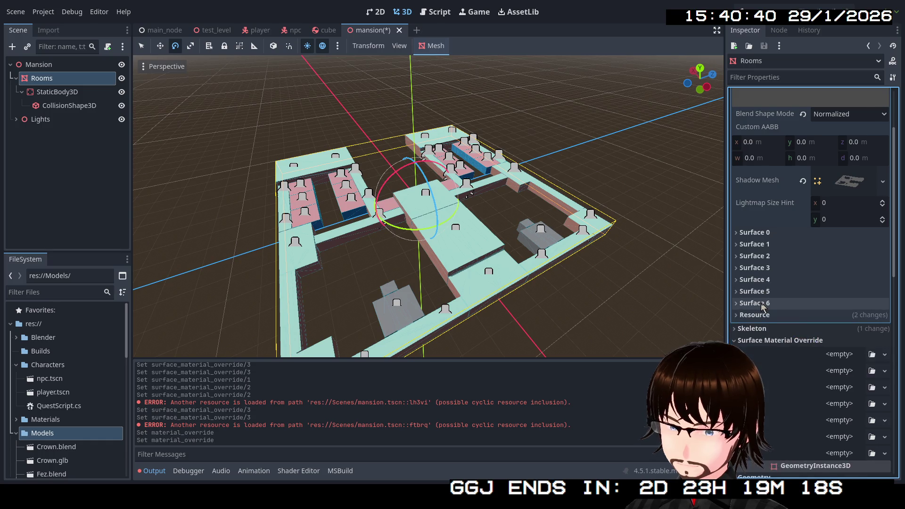
left_click(761, 303)
left_click(761, 303)
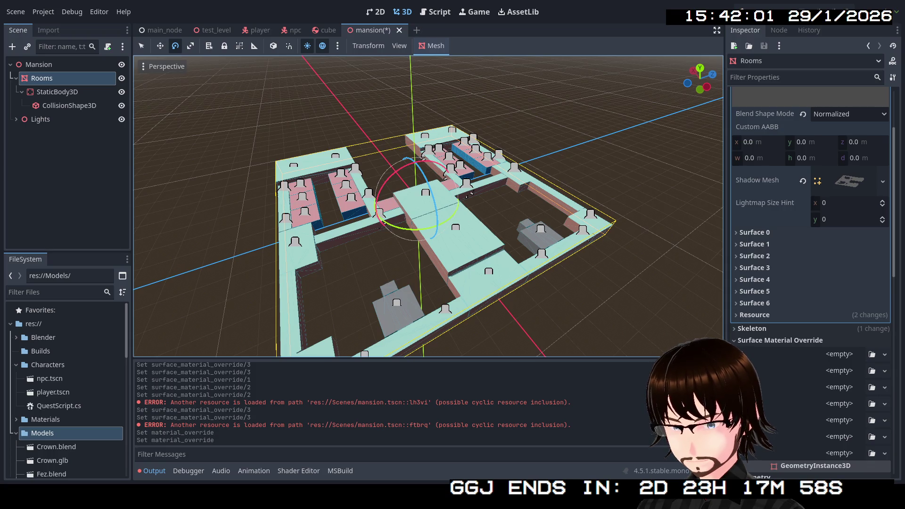
Step: Inspect the materials on Surface 0 and Surface 1 (Door) of the Rooms mesh
scroll(556, 295, "down", 6)
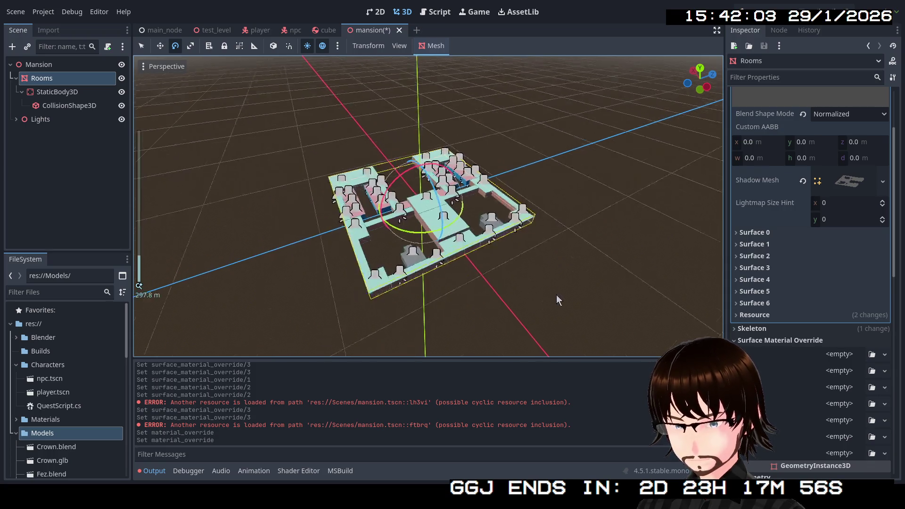
scroll(518, 217, "up", 8)
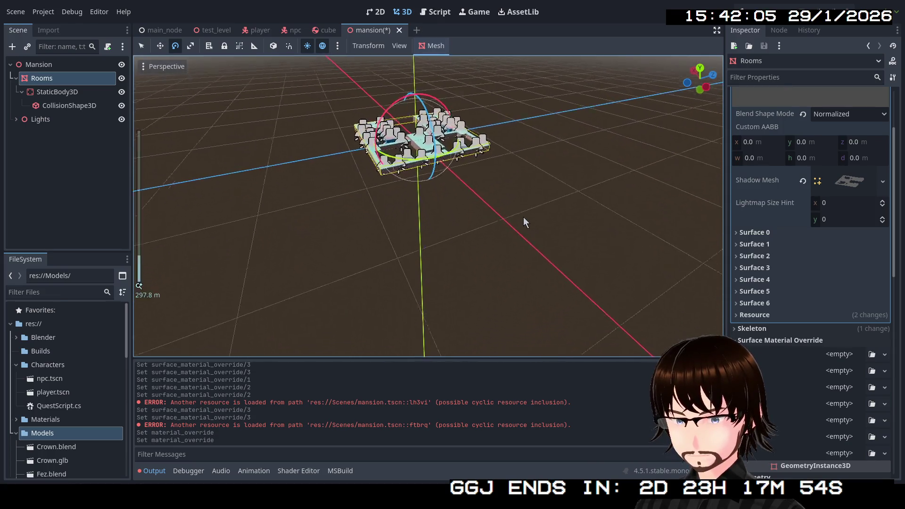
mouse_move(520, 202)
left_mouse_down()
mouse_move(517, 193)
mouse_move(532, 242)
mouse_move(531, 205)
mouse_move(542, 212)
mouse_move(530, 188)
mouse_move(532, 217)
mouse_move(552, 152)
left_mouse_up()
left_click(754, 233)
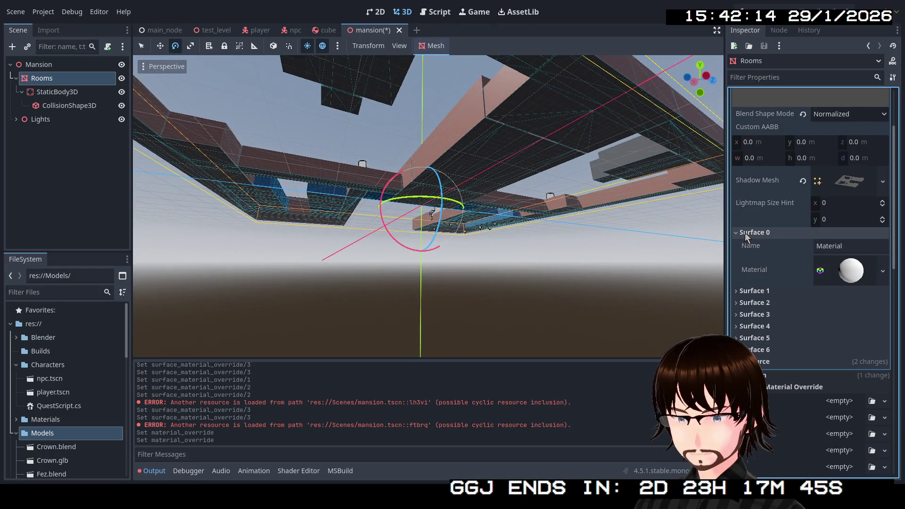
left_click(883, 272)
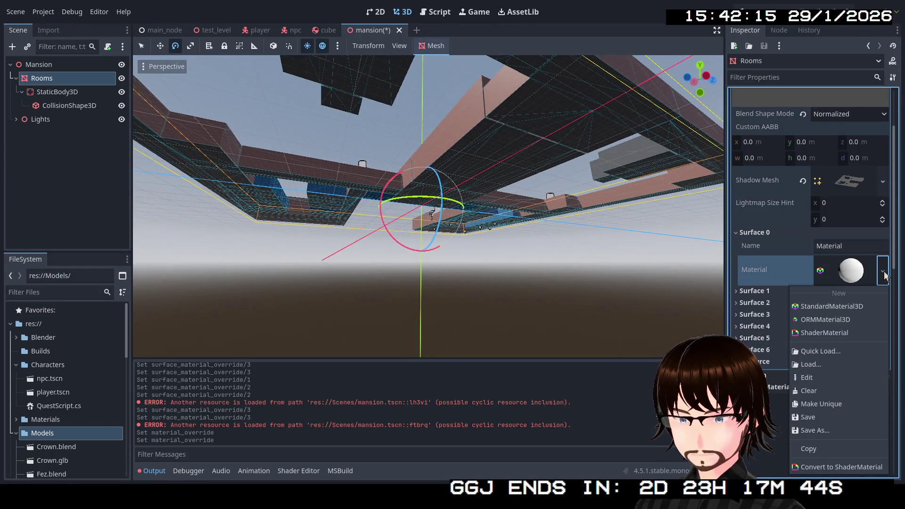
left_click(850, 275)
left_click(843, 273)
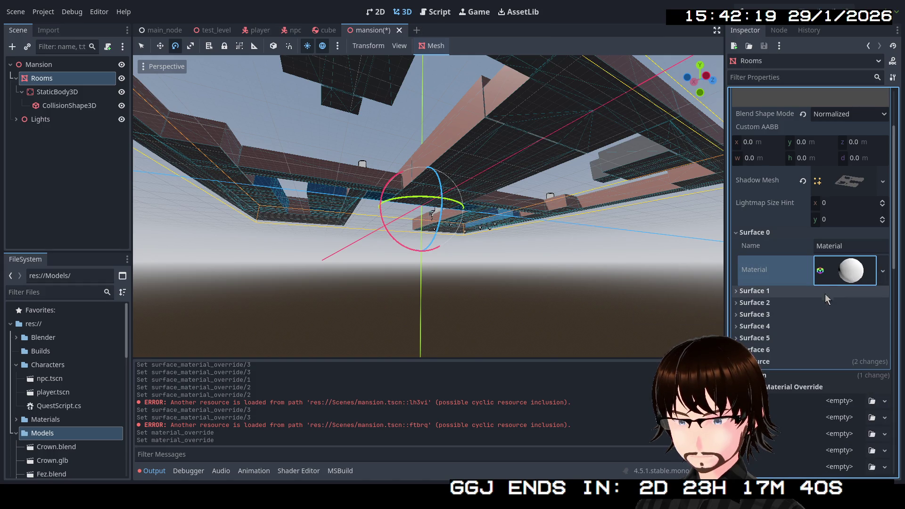
left_click(864, 329)
left_click(864, 329)
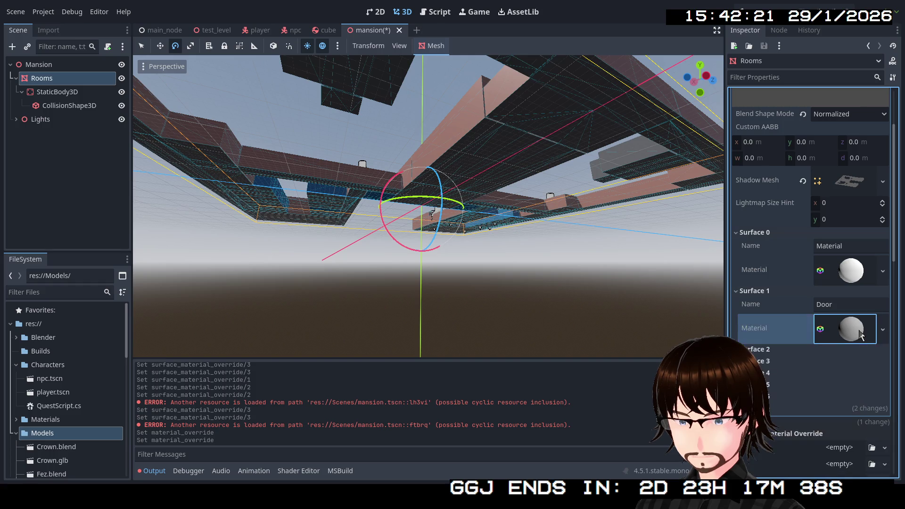
Step: Check the Floor material on Surface 2 and the Ceiling material on Surface 3
left_click(764, 233)
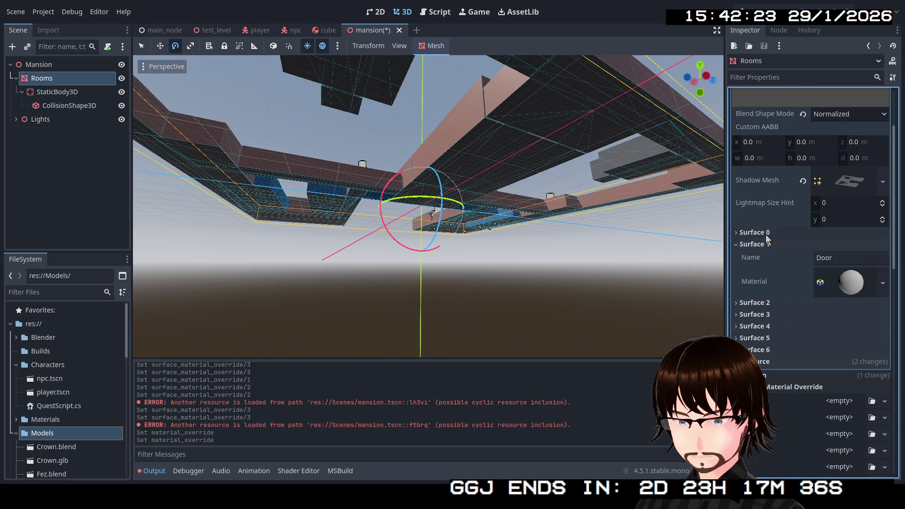
left_click(768, 243)
left_click(771, 255)
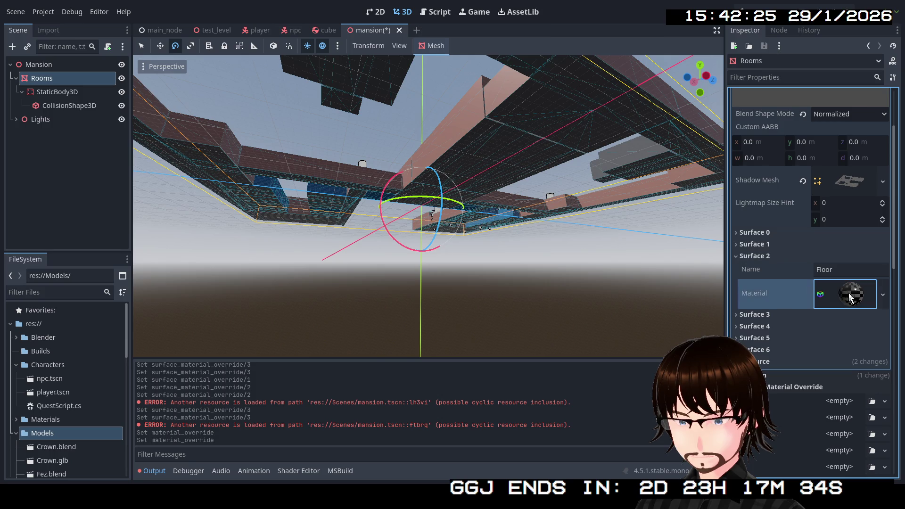
left_click(831, 293)
left_click(831, 293)
left_click(769, 256)
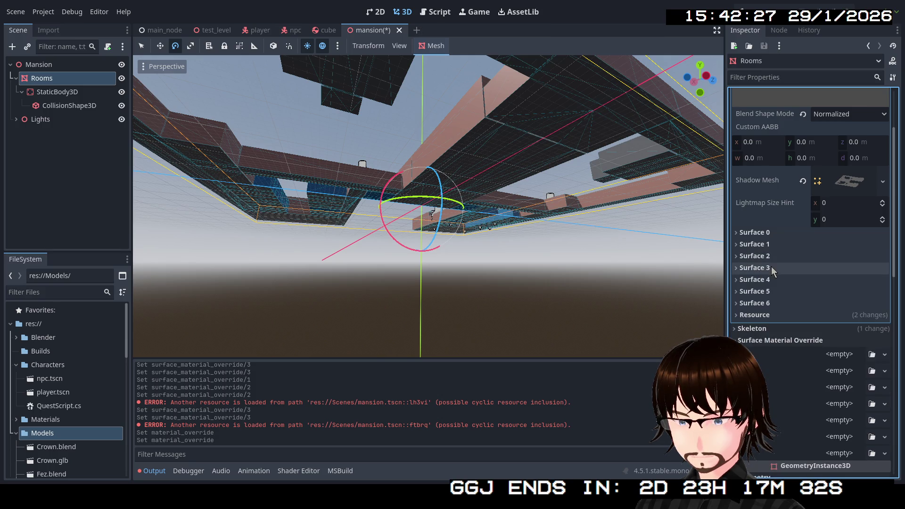
left_click(768, 268)
left_click(847, 306)
left_click(845, 306)
left_click(762, 267)
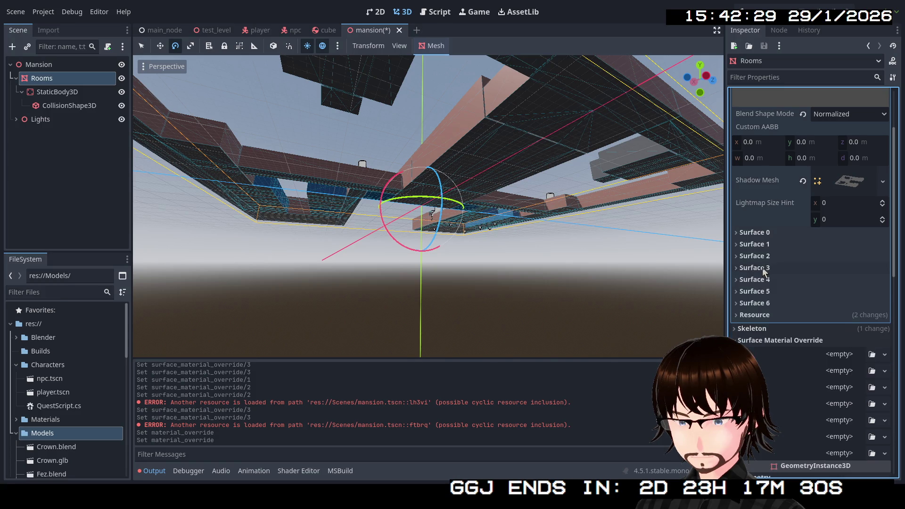
Step: Check Ceiling.001 and Material.005 on Surfaces 4–5, leaving Surface 6's white material open
left_click(777, 279)
left_click(844, 313)
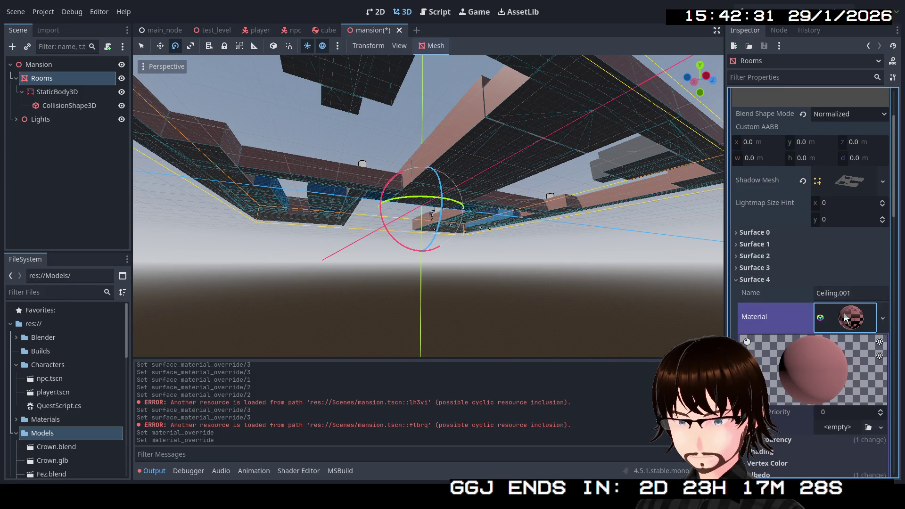
left_click(844, 313)
left_click(775, 283)
left_click(773, 292)
left_click(846, 328)
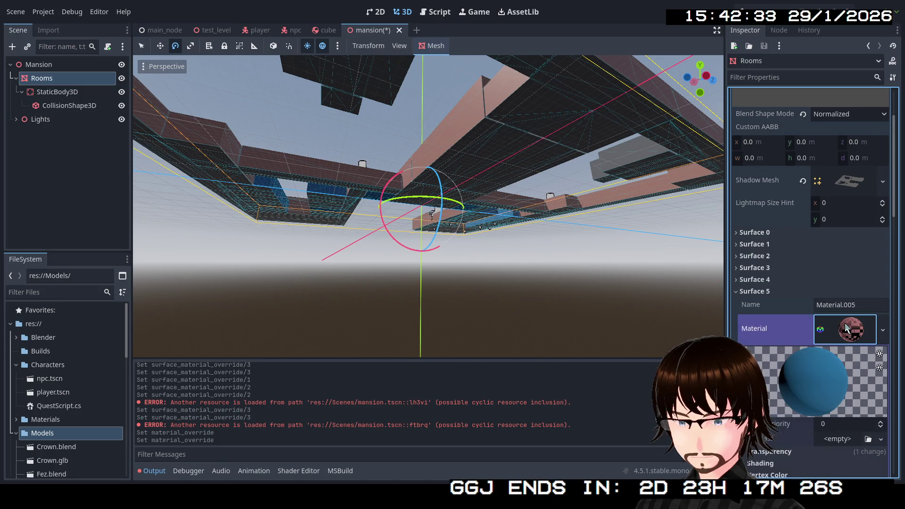
left_click(847, 328)
left_click(773, 291)
left_click(773, 303)
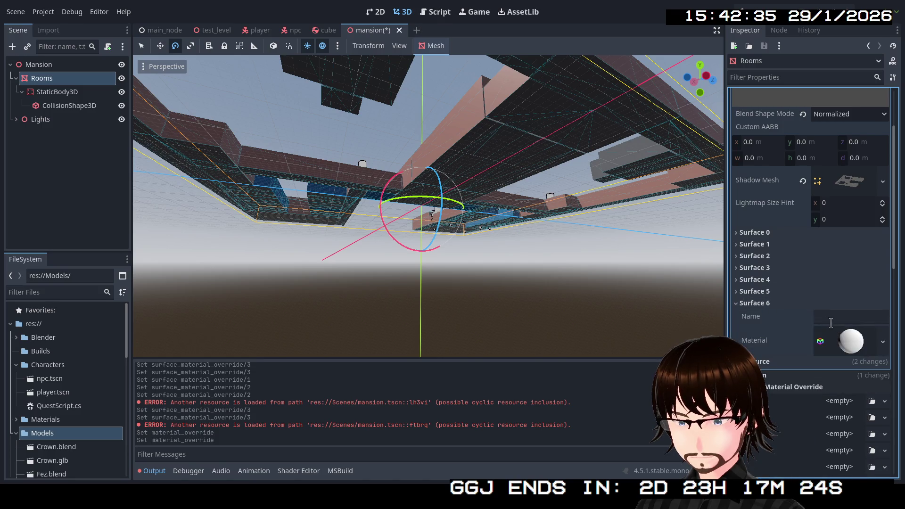
left_click(848, 340)
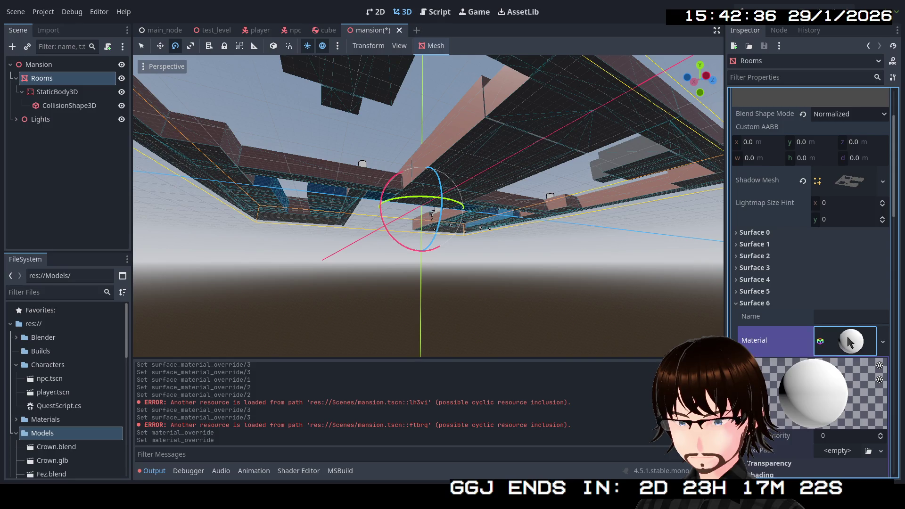
mouse_move(586, 265)
left_mouse_down()
mouse_move(575, 281)
mouse_move(574, 187)
mouse_move(568, 311)
mouse_move(565, 219)
mouse_move(558, 250)
mouse_move(494, 220)
mouse_move(514, 221)
mouse_move(484, 211)
mouse_move(480, 197)
mouse_move(459, 202)
mouse_move(472, 202)
left_mouse_up()
scroll(564, 219, "up", 5)
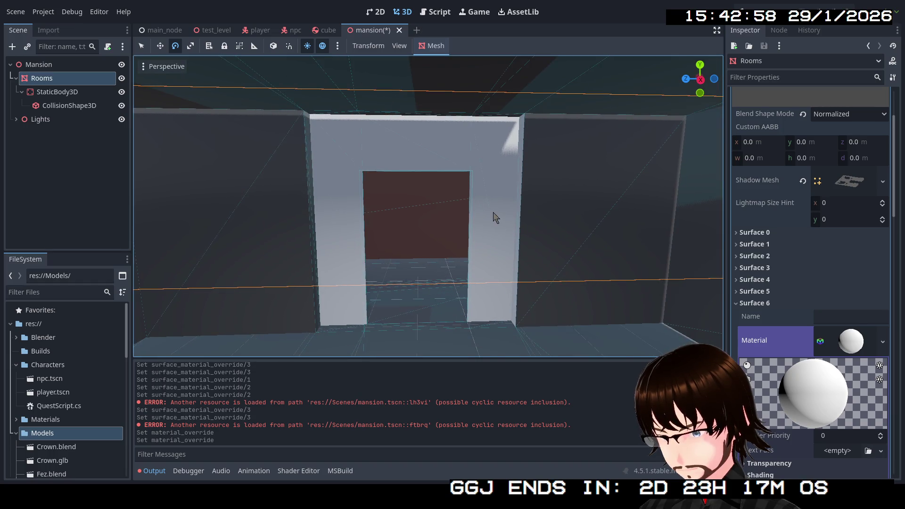
left_click_drag(462, 242, 463, 243)
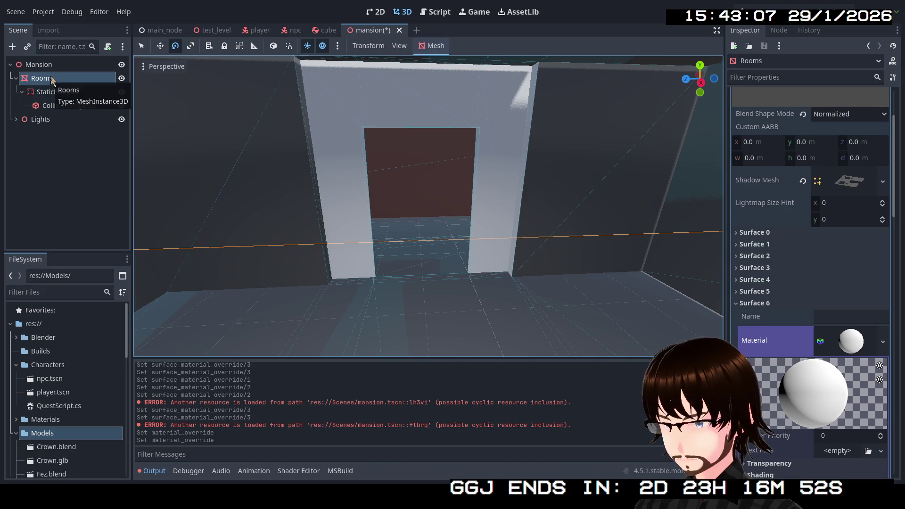
Step: Open Mansion.glb's Advanced Import Settings, check the model preview, and reimport it
scroll(70, 340, "down", 10)
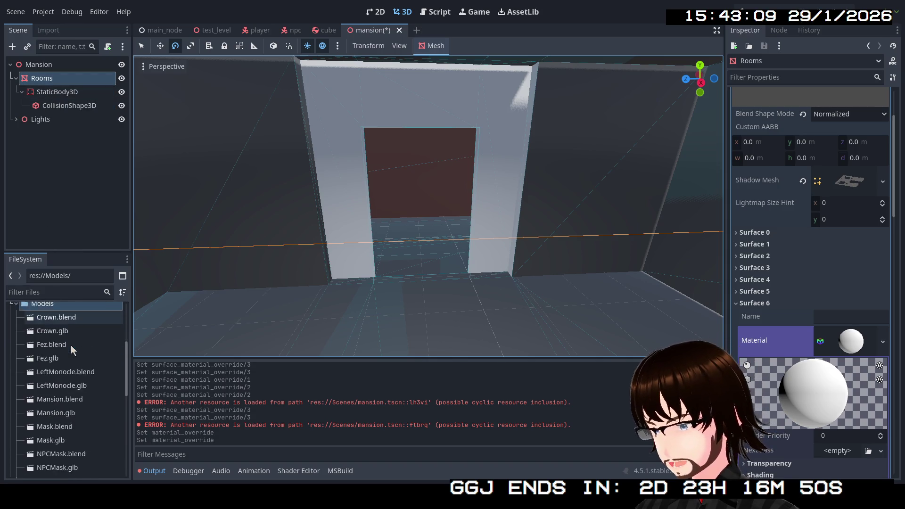
scroll(66, 366, "down", 1)
scroll(73, 397, "up", 2)
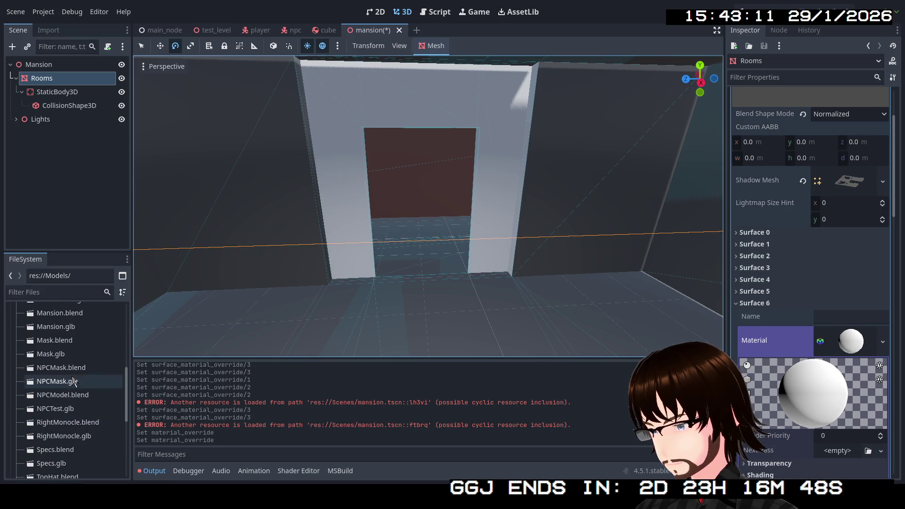
double_click(64, 329)
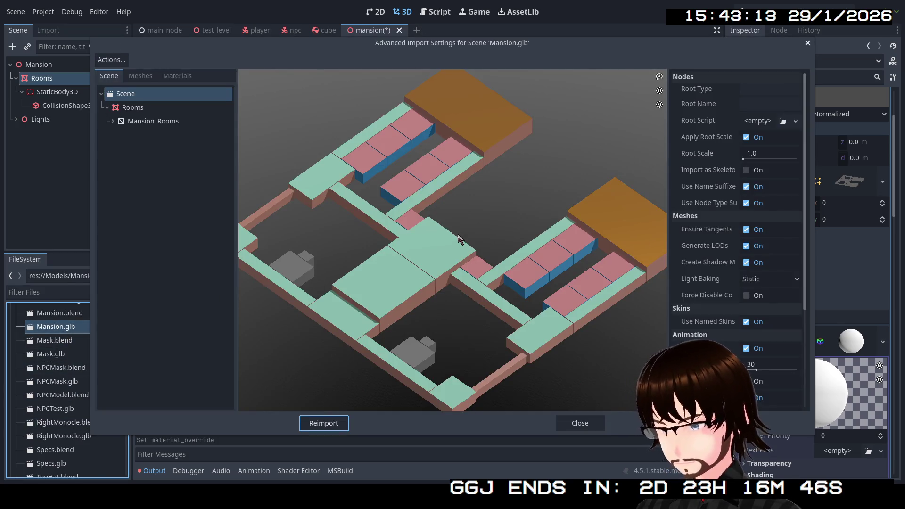
mouse_move(427, 267)
left_mouse_down()
mouse_move(428, 228)
mouse_move(436, 267)
mouse_move(550, 257)
mouse_move(538, 273)
mouse_move(497, 273)
left_mouse_up()
scroll(497, 273, "down", 10)
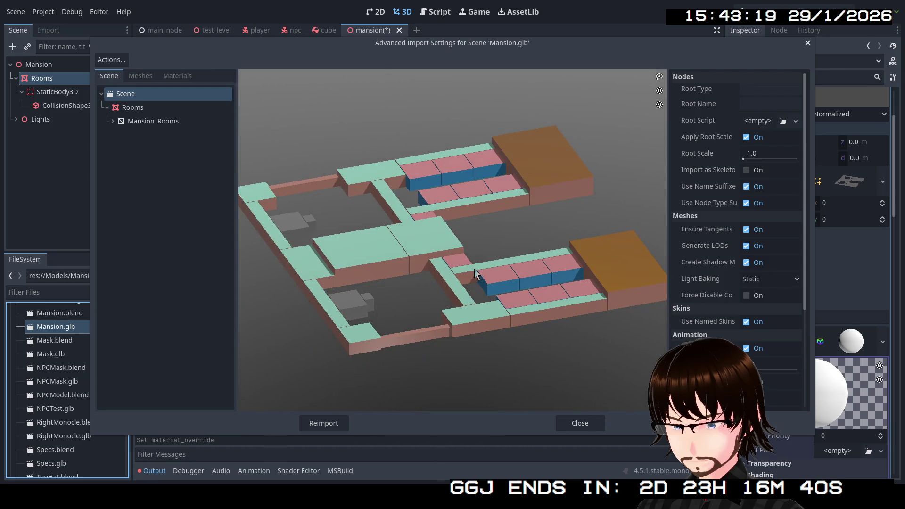
left_click(335, 424)
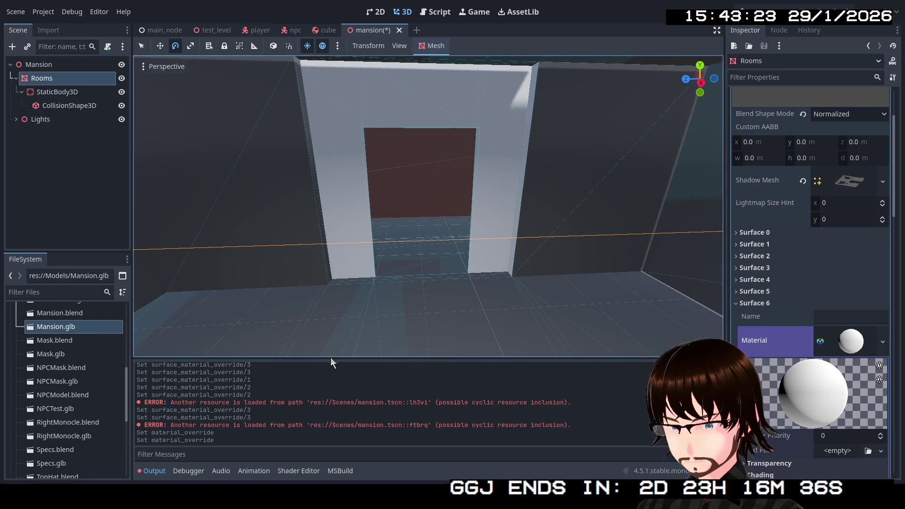
scroll(391, 307, "down", 5)
Step: Collapse the surface properties and delete the old Rooms node with its children
scroll(496, 263, "down", 5)
scroll(502, 259, "up", 3)
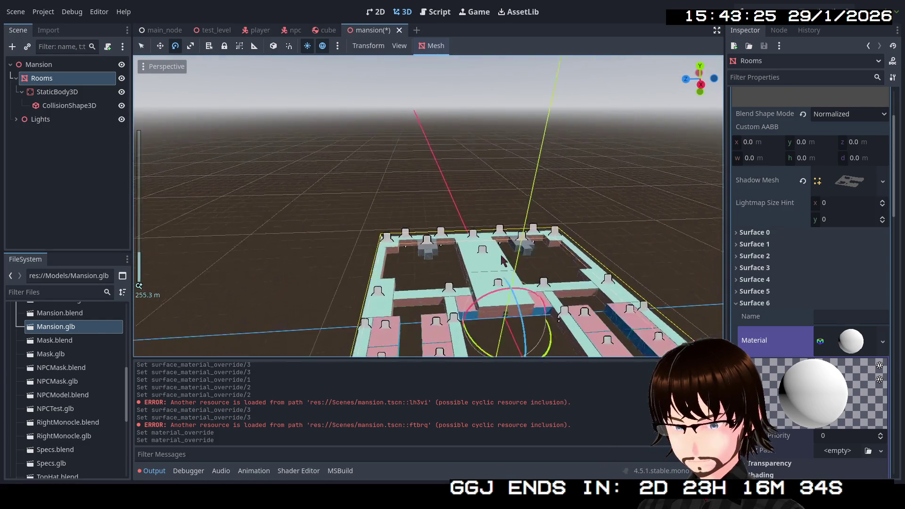
left_click(782, 303)
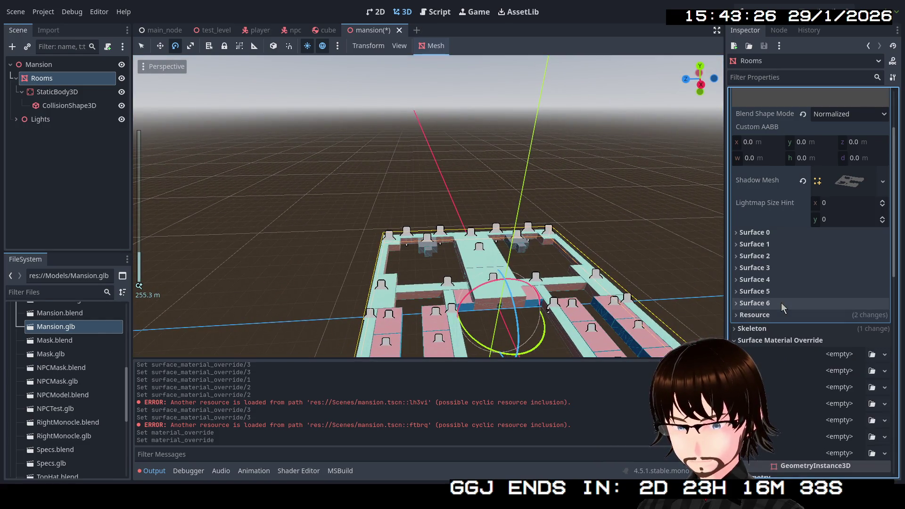
left_click(790, 340)
left_click(47, 80)
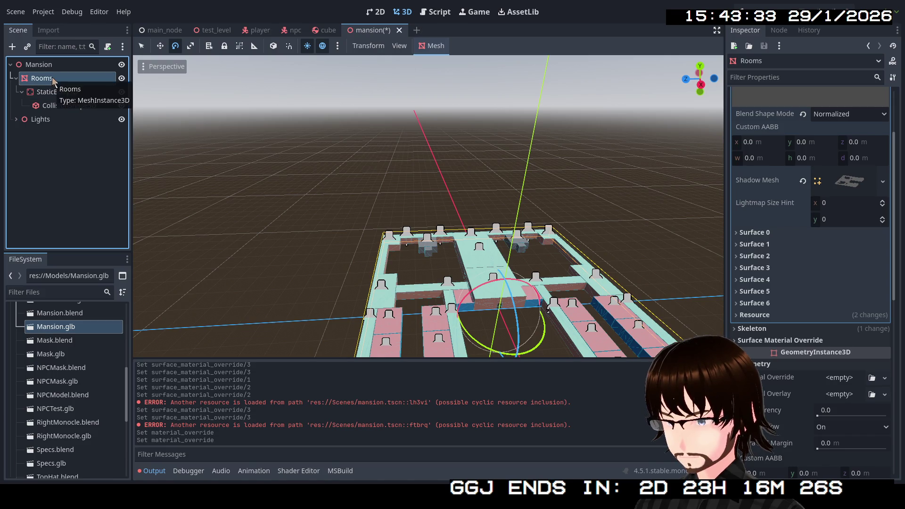
key("Delete")
left_click(433, 252)
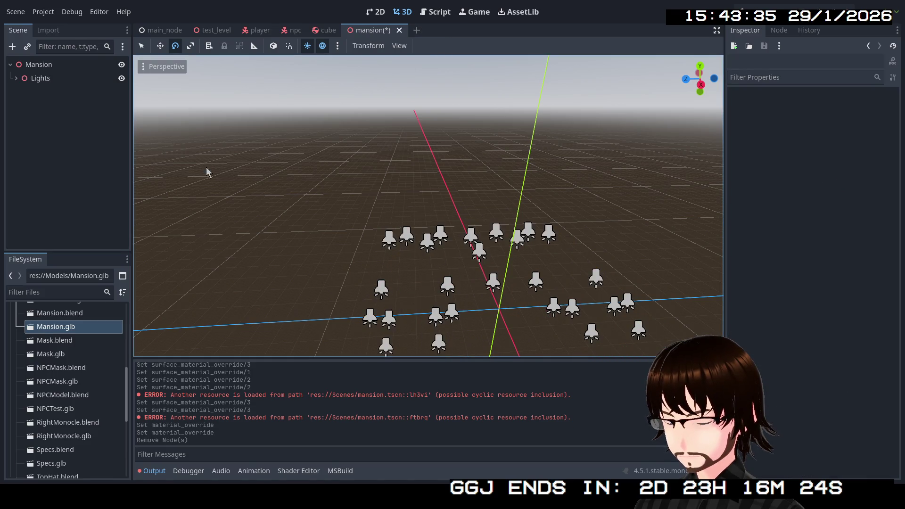
Step: Instance Mansion.glb under the root node and enable Editable Children on it
right_click(54, 67)
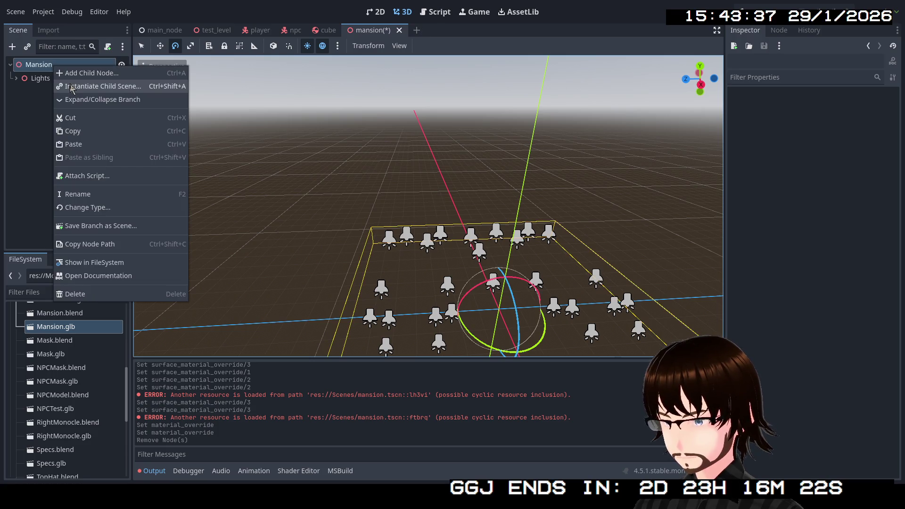
left_click(29, 126)
scroll(56, 343, "up", 1)
left_click_drag(55, 343, 56, 71)
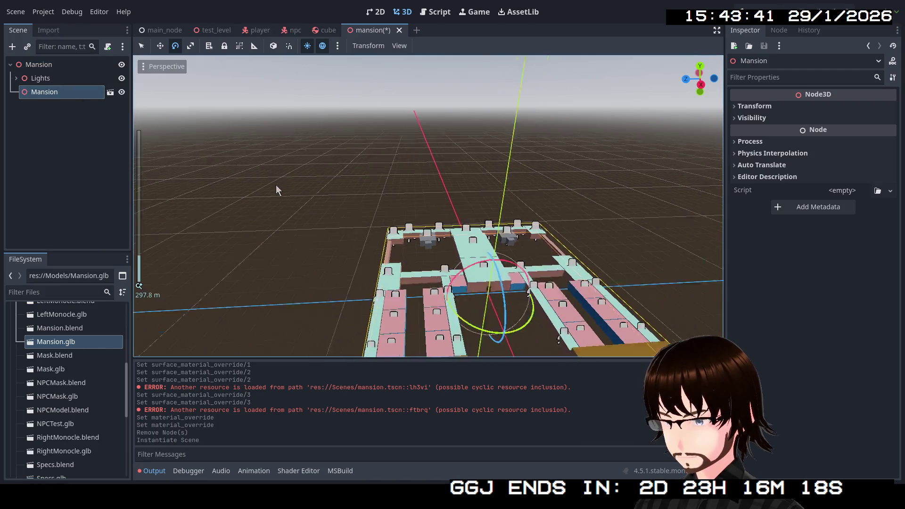
scroll(331, 199, "down", 4)
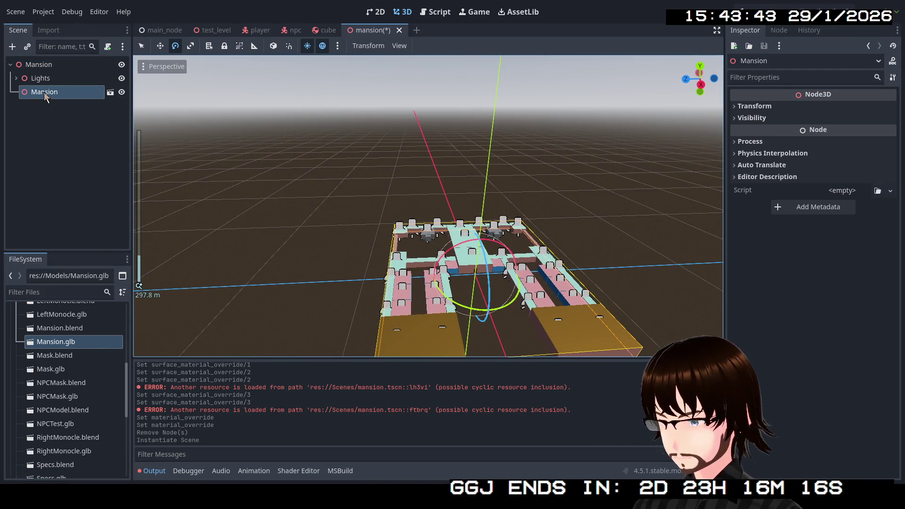
mouse_move(43, 92)
left_mouse_down()
mouse_move(44, 81)
mouse_move(43, 91)
left_mouse_up()
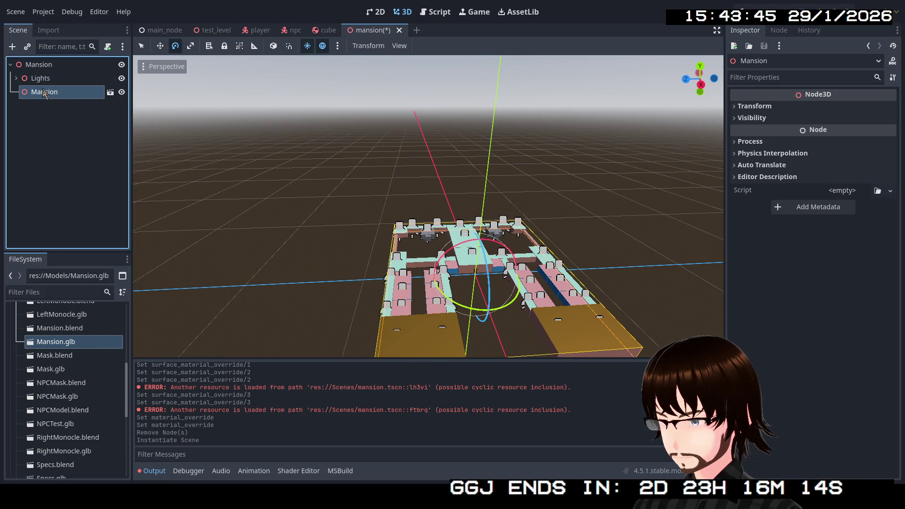
right_click(44, 89)
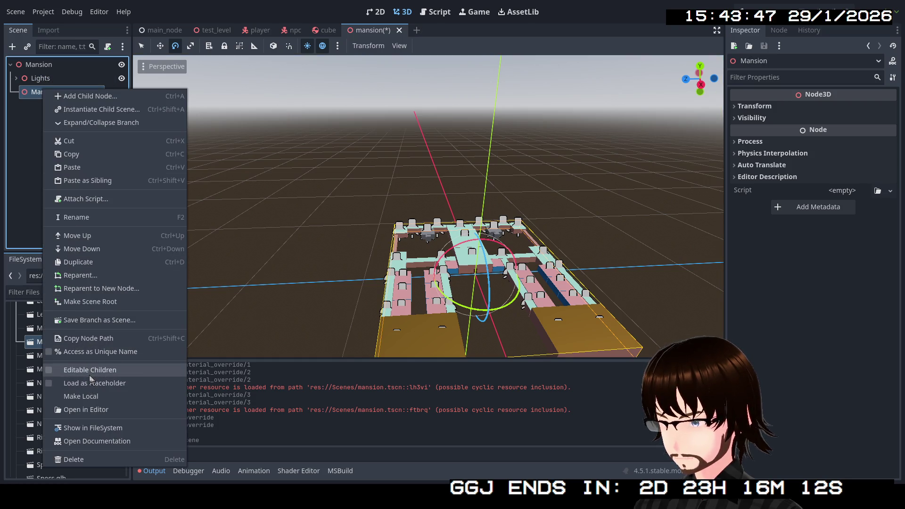
left_click(90, 371)
Step: Copy the exposed Rooms mesh node from the Mansion instance
left_click(51, 106)
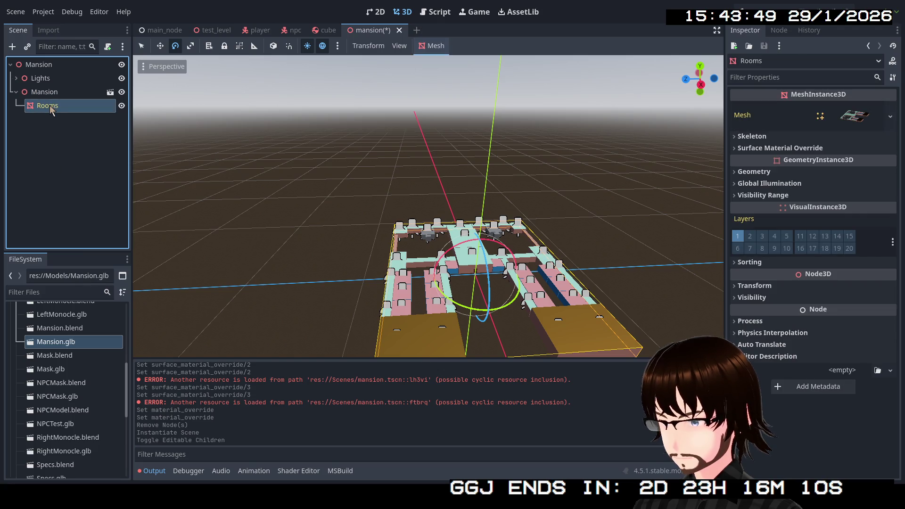
left_click_drag(51, 106, 45, 64)
left_click(46, 106)
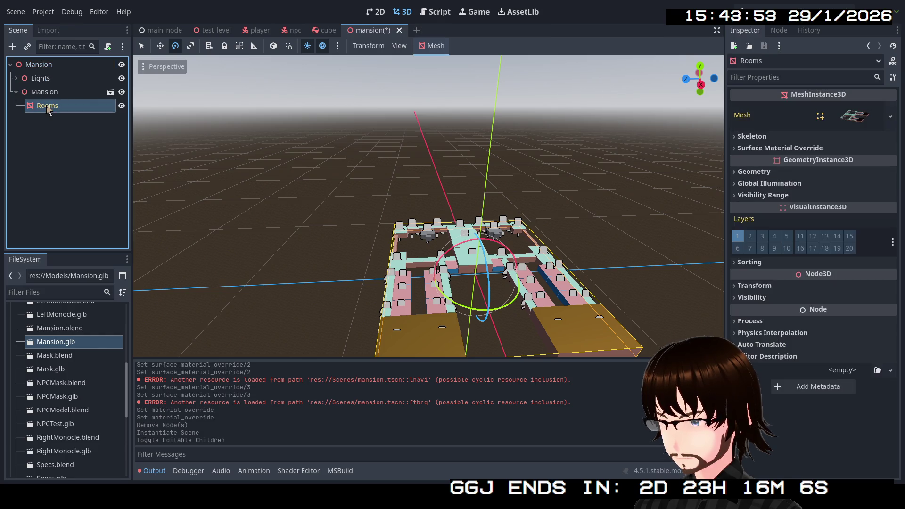
right_click(46, 106)
left_click(43, 65)
left_click(44, 64)
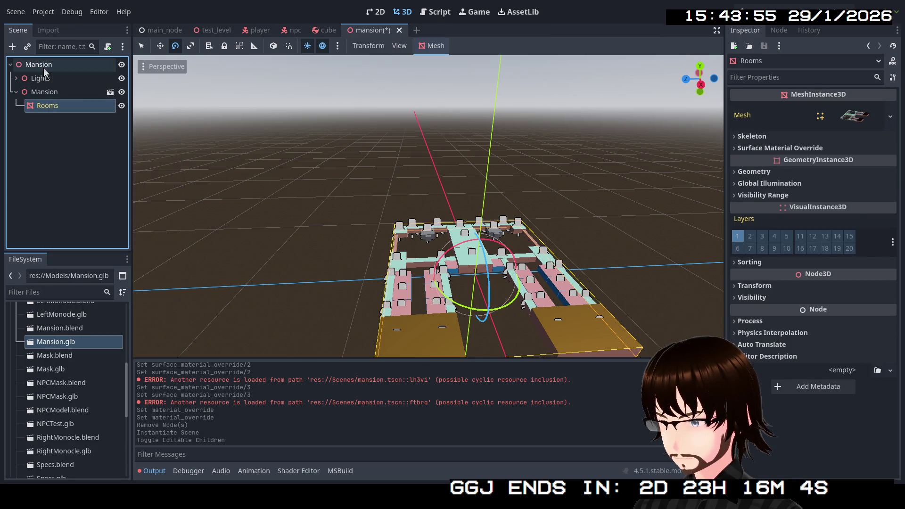
Step: Paste Rooms under the root Mansion node and delete the imported Mansion instance
right_click(43, 66)
left_click(69, 147)
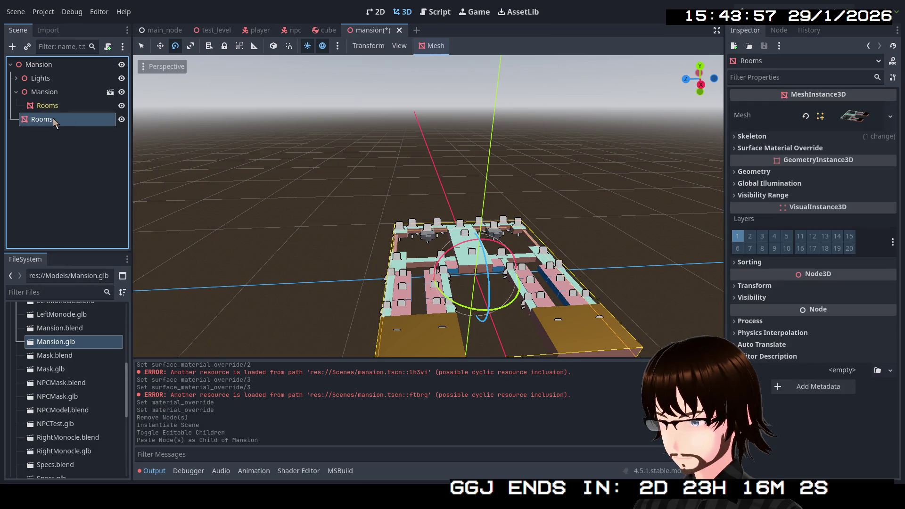
mouse_move(42, 82)
left_mouse_down()
mouse_move(47, 66)
mouse_move(35, 69)
mouse_move(32, 124)
mouse_move(36, 100)
left_mouse_up()
left_click(38, 92)
key("Delete")
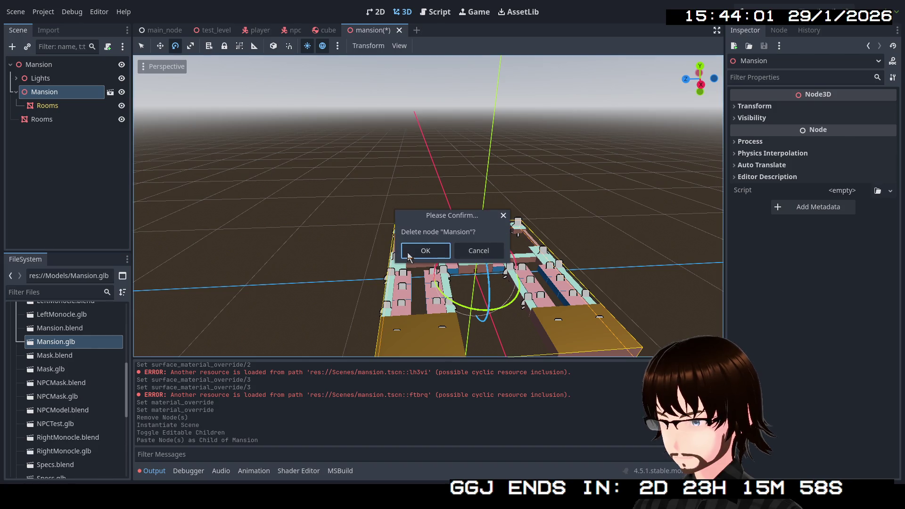
left_click(444, 251)
Step: Move the Lights node below Rooms in the scene tree
left_click(44, 92)
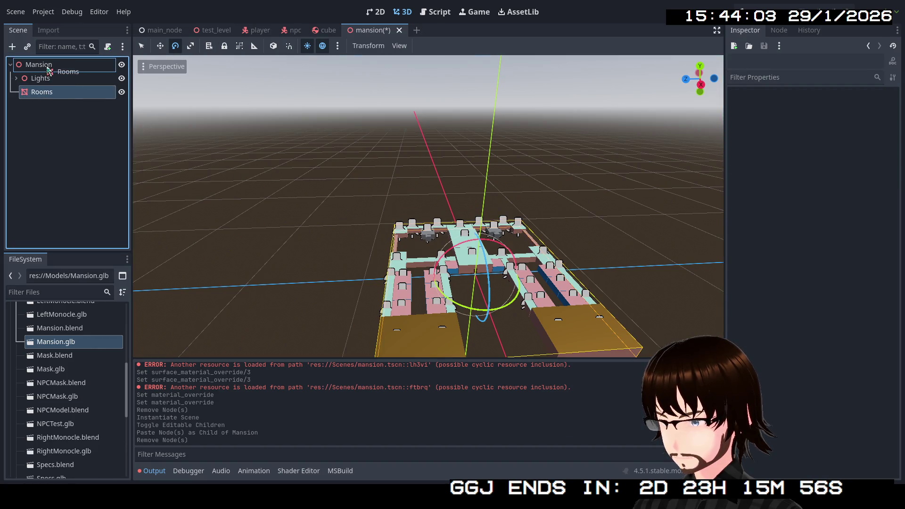
left_click_drag(41, 77, 39, 102)
left_click(42, 78)
Step: Create a Static Body Child trimesh collision shape for Rooms and look around the interior
left_click(433, 46)
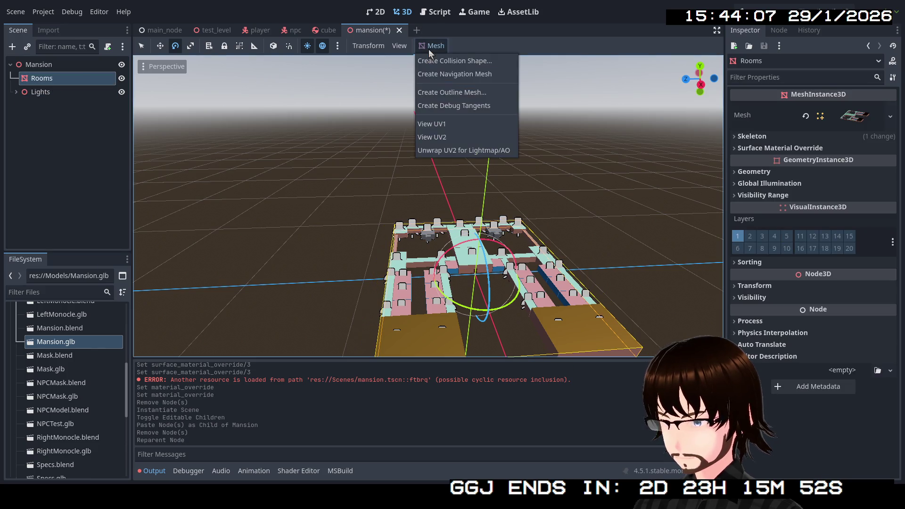
left_click(462, 63)
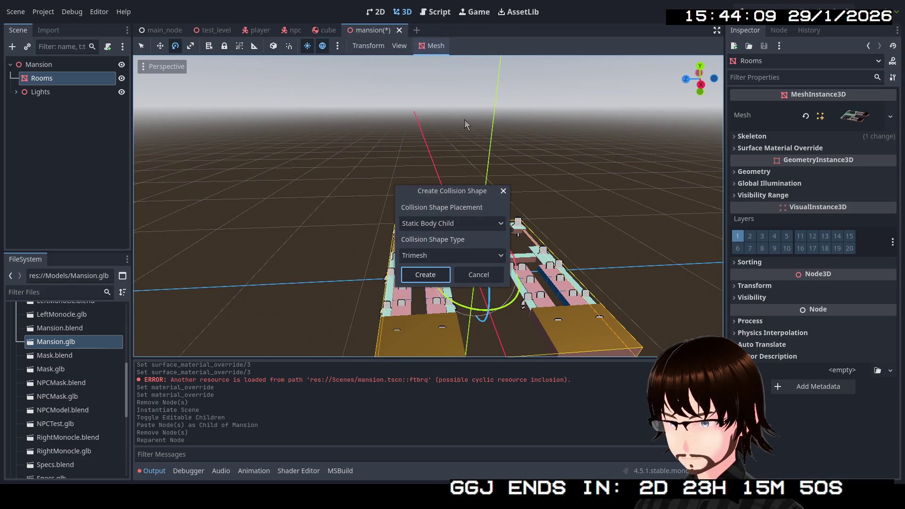
left_click(440, 277)
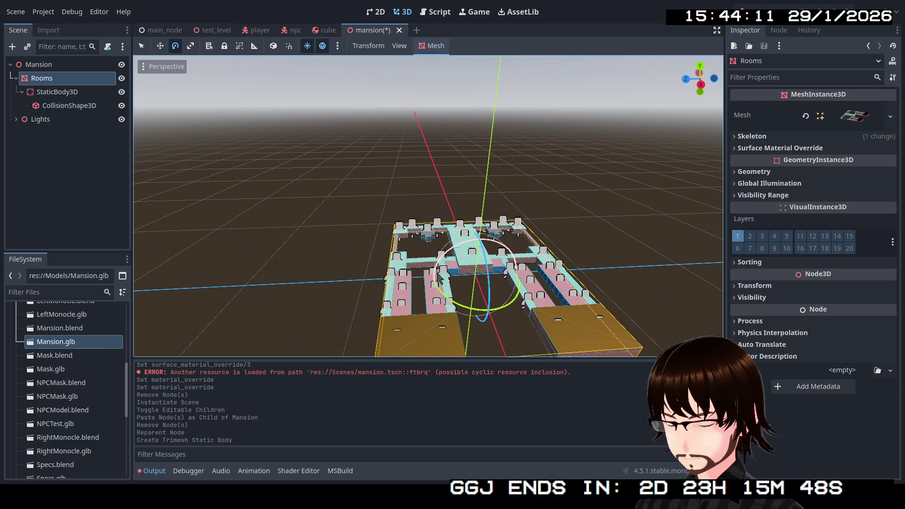
left_click_drag(337, 194, 343, 247)
scroll(428, 206, "up", 5)
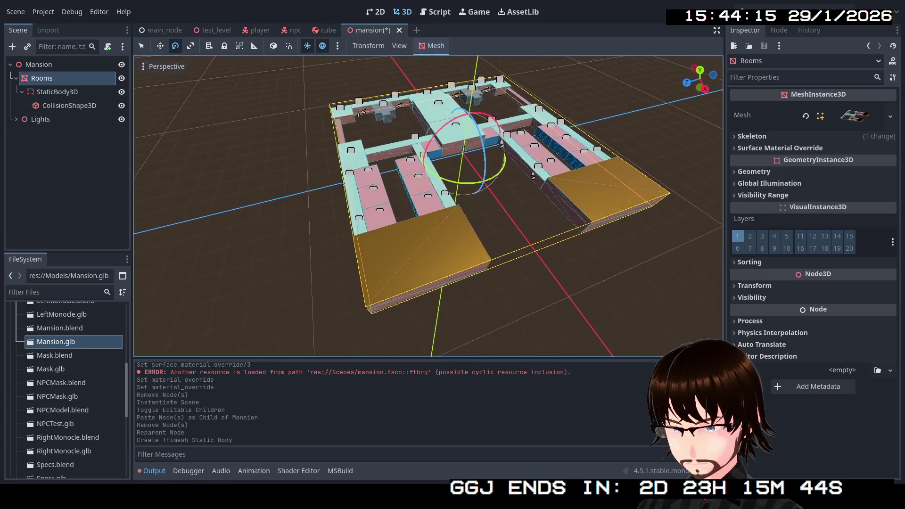
scroll(428, 206, "up", 5)
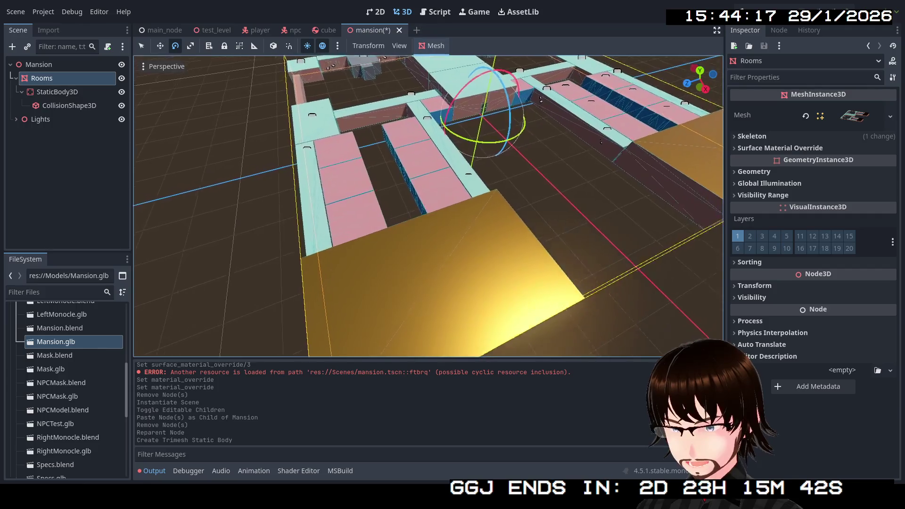
scroll(428, 207, "up", 6)
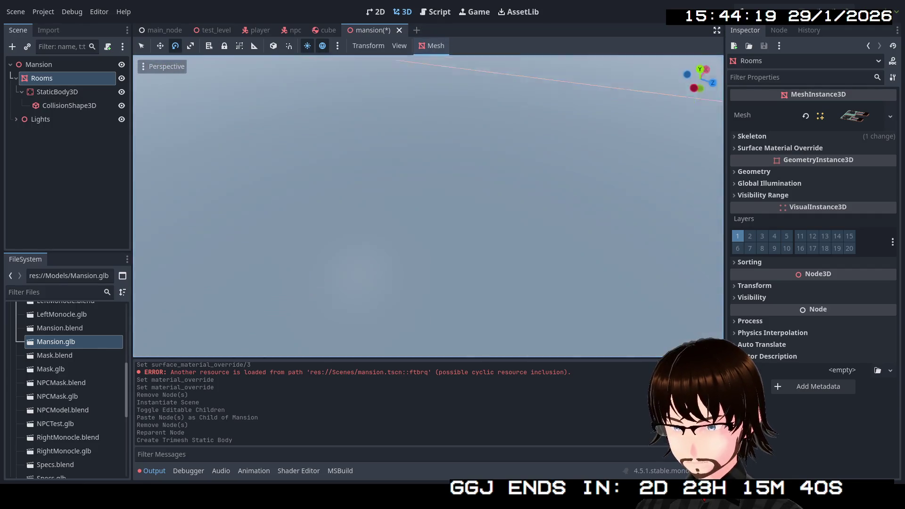
mouse_move(428, 206)
left_mouse_down()
mouse_move(399, 212)
mouse_move(391, 204)
mouse_move(436, 206)
mouse_move(415, 210)
mouse_move(426, 208)
left_mouse_up()
left_click_drag(502, 117, 502, 117)
Step: Playtest the level, set the Rooms Position Y to -1.0 m, and run it again
key("F5")
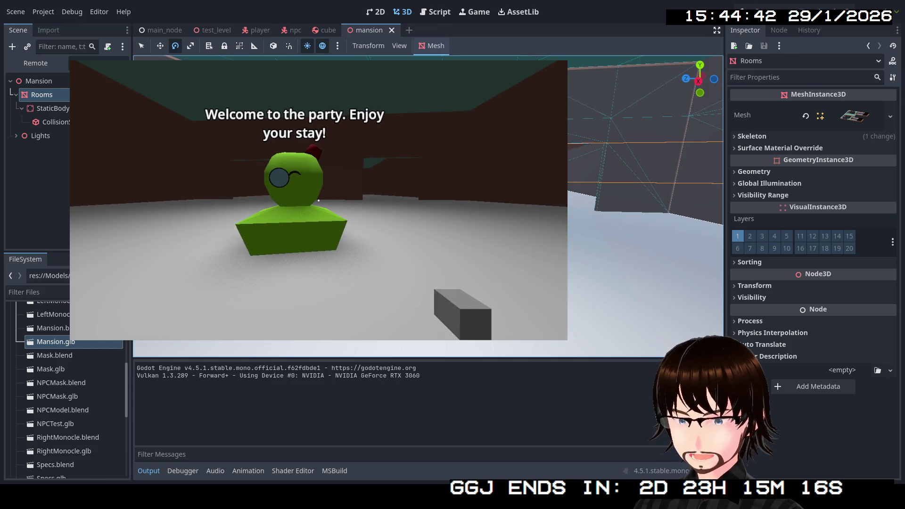
key("F8")
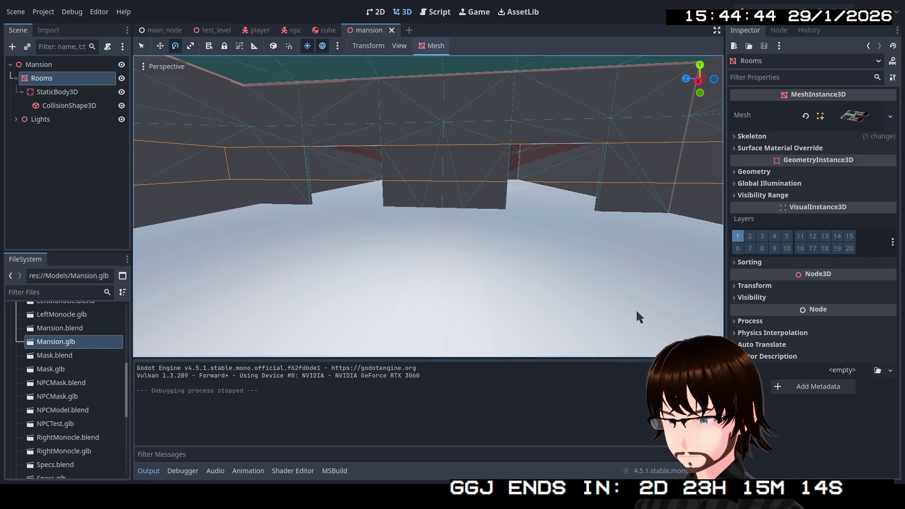
left_click(756, 286)
type("-1")
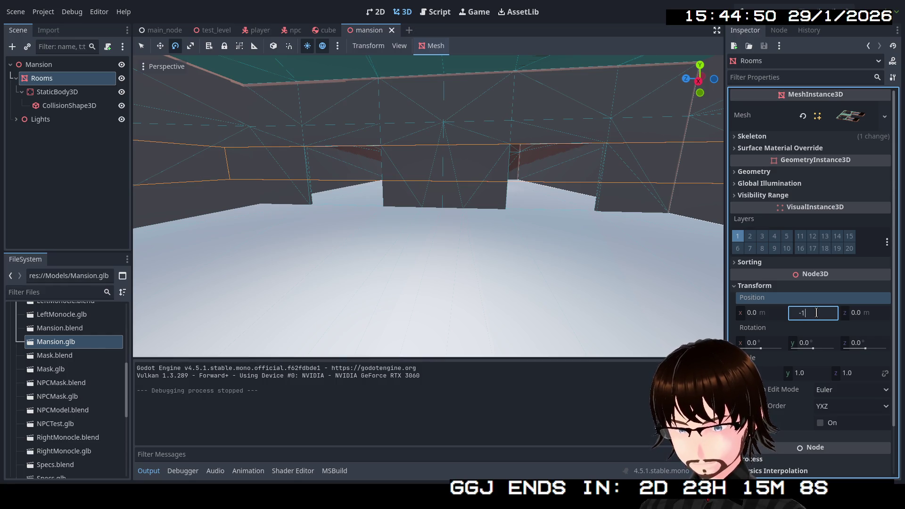
key("Return")
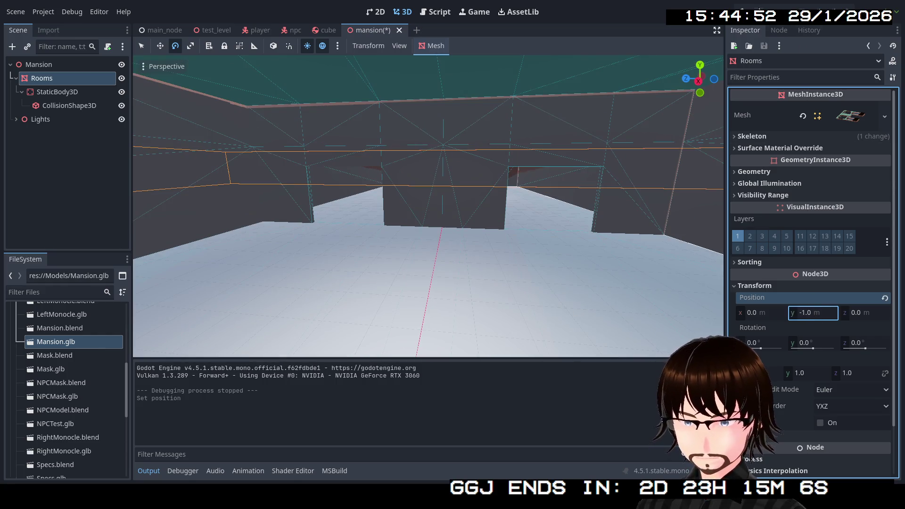
key("F5")
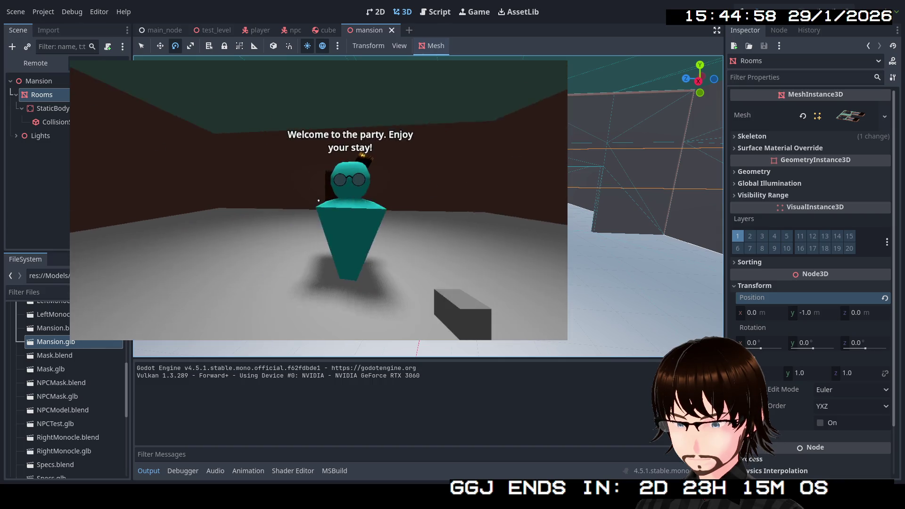
Step: Walk through the corridors, red-walled rooms and bright room checking spotlight coverage, then stop the game
key("w")
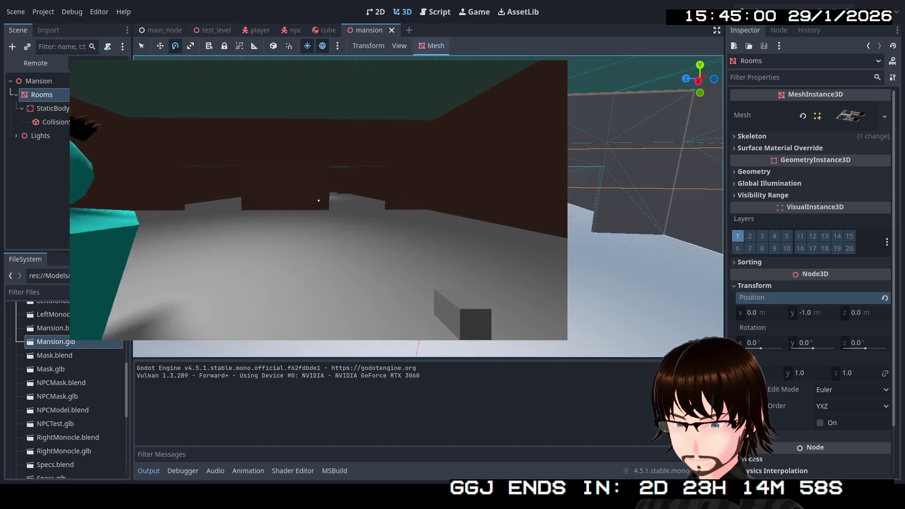
key("w")
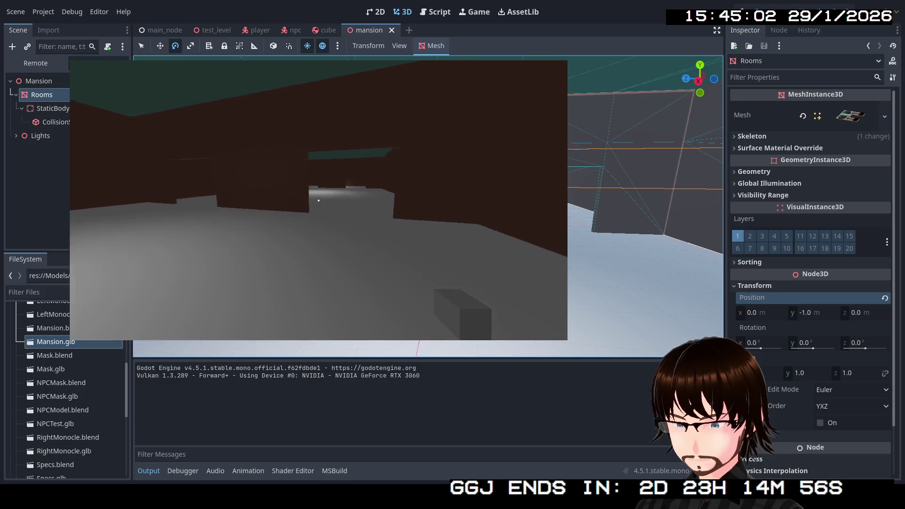
key("w")
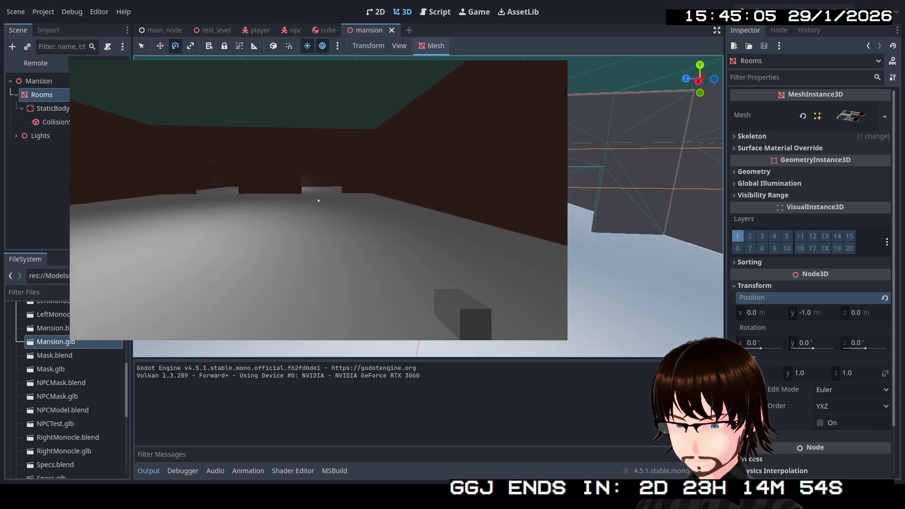
key("w")
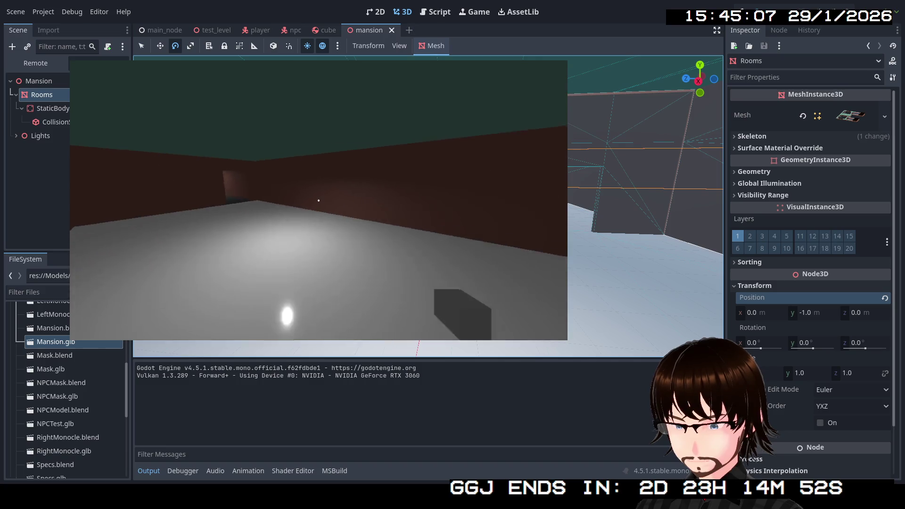
key("w")
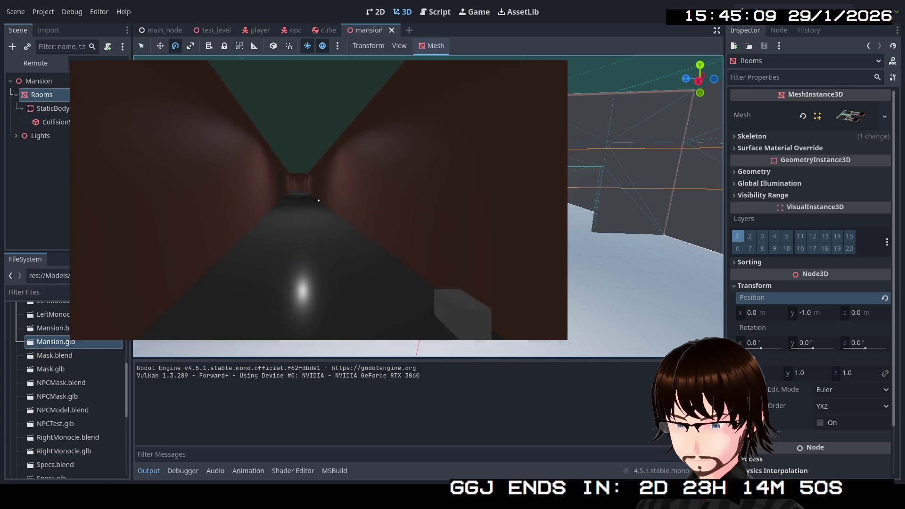
key("w")
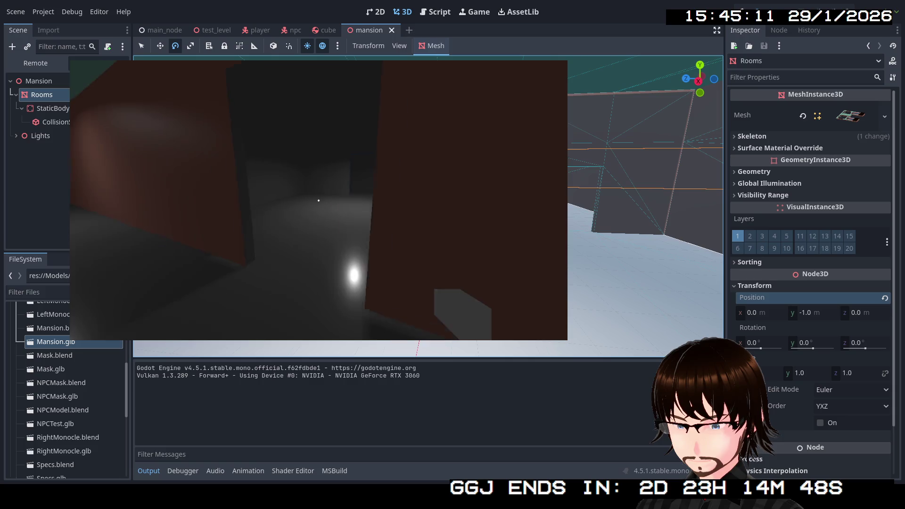
key("w")
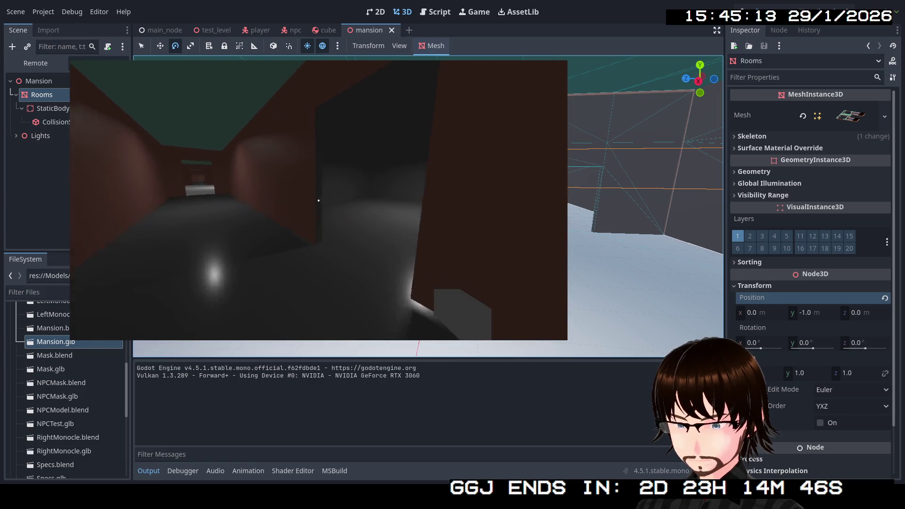
key("w")
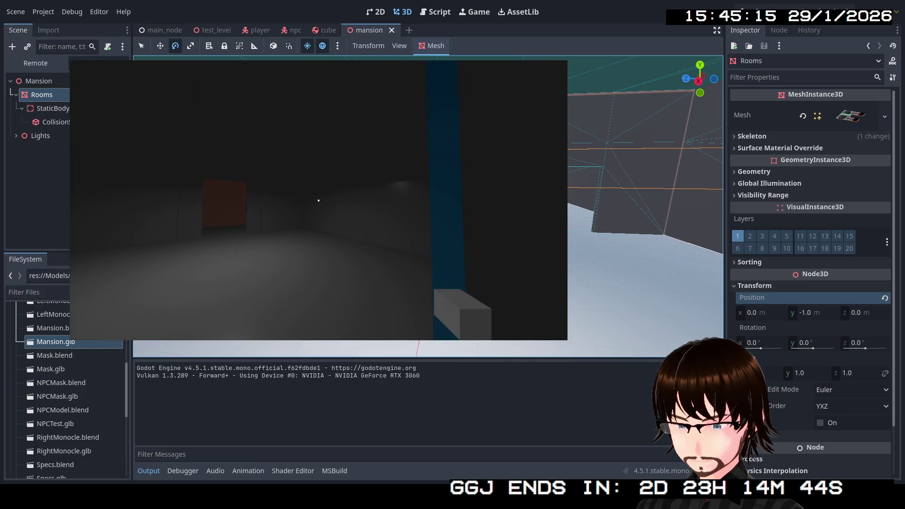
key("w")
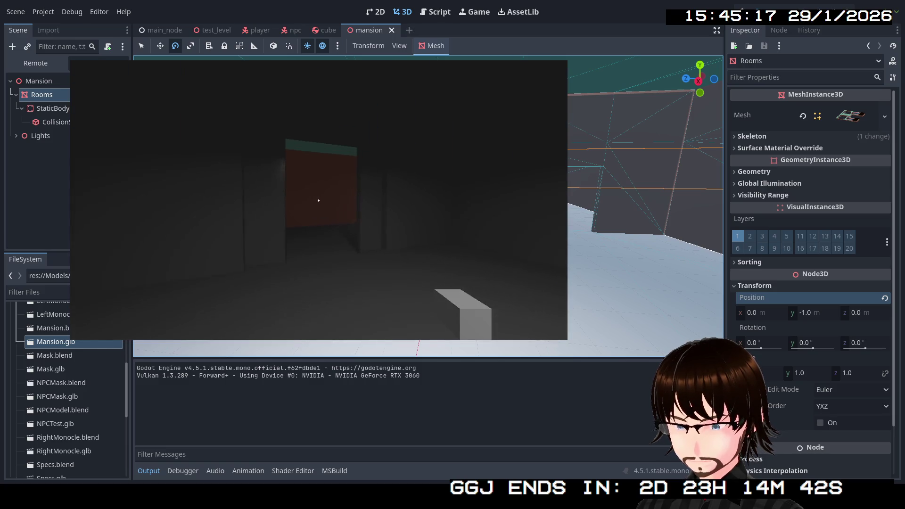
key("w")
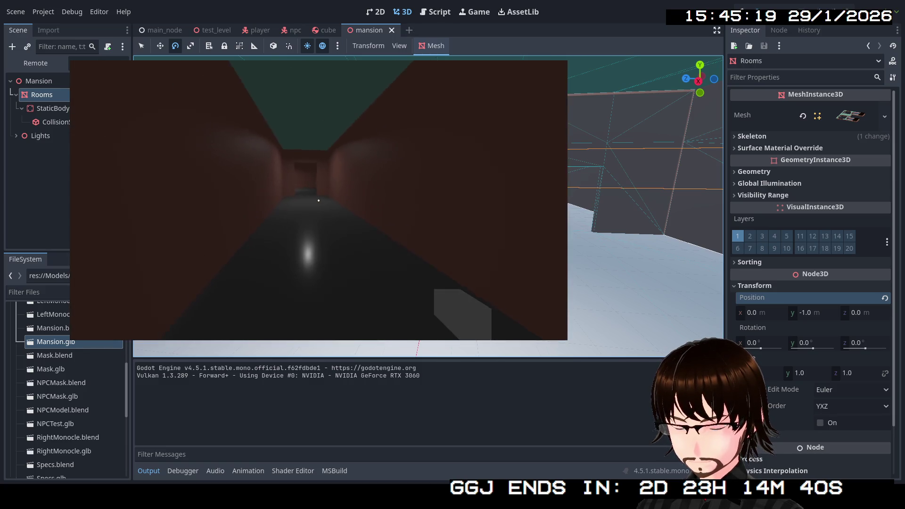
key("w")
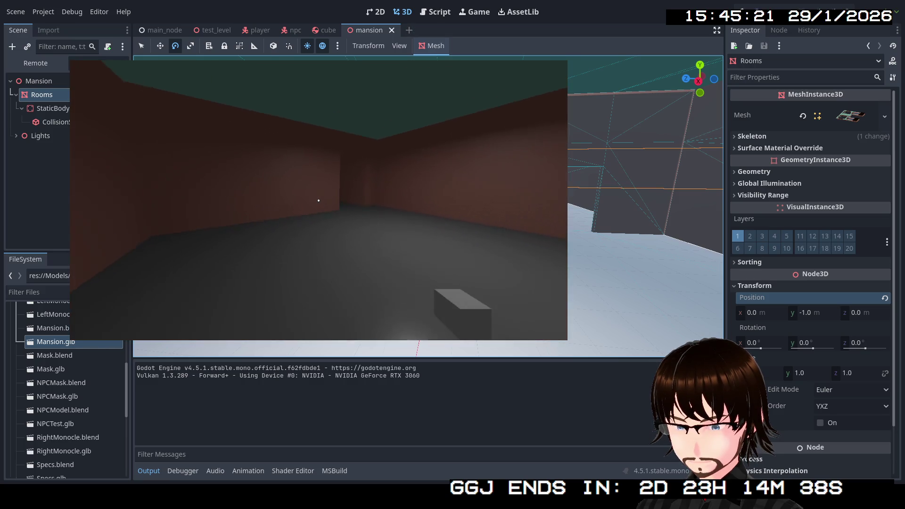
key("w")
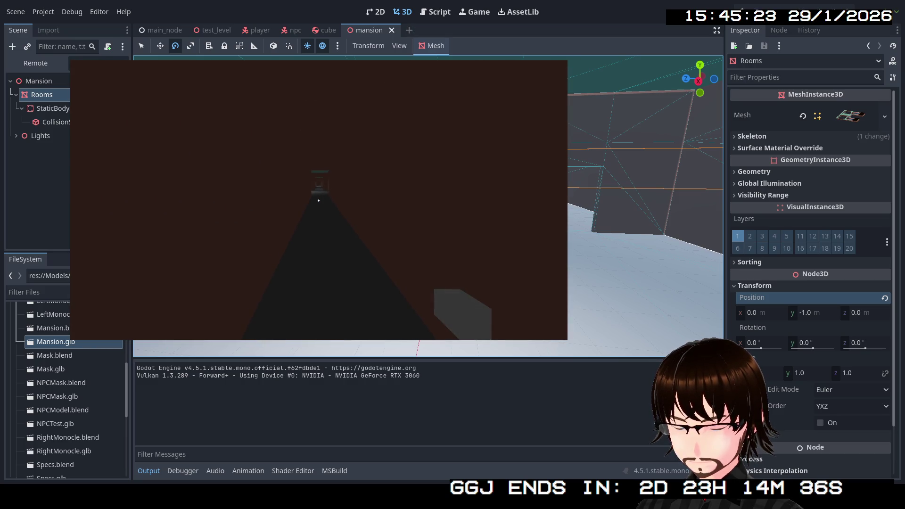
key("w")
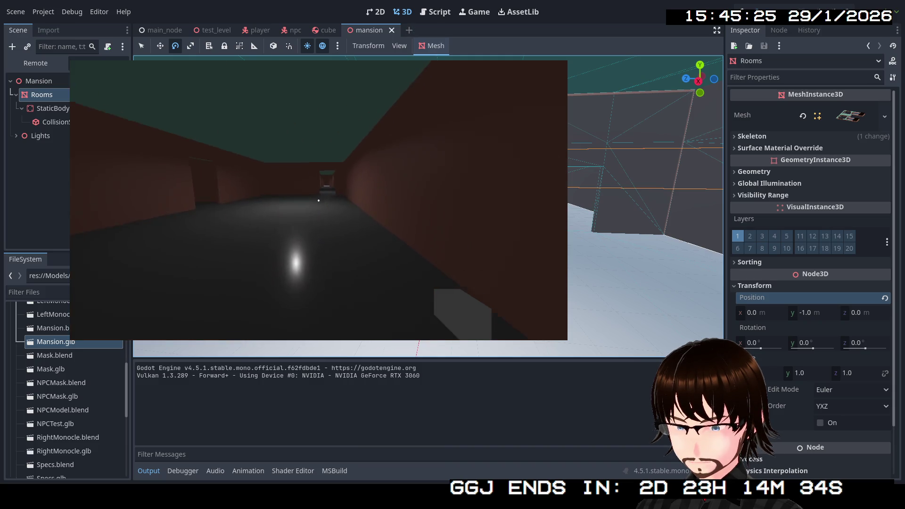
key("w")
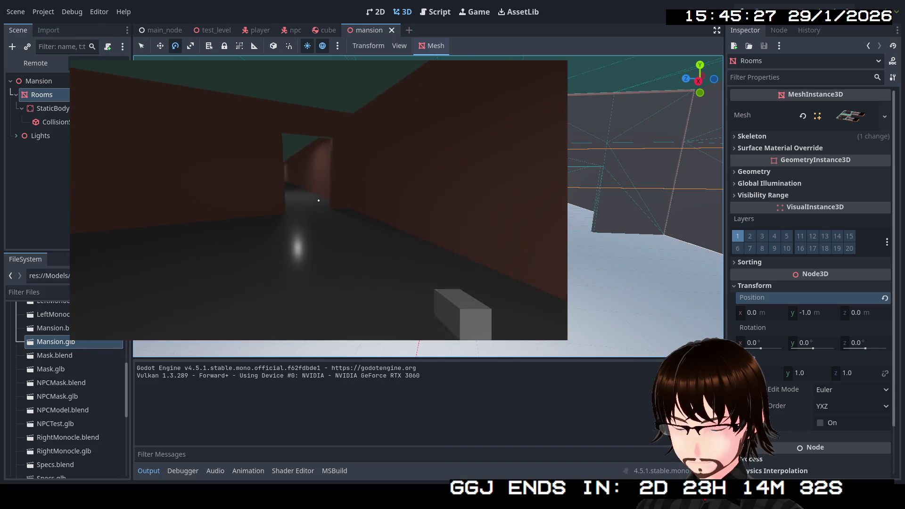
key("w")
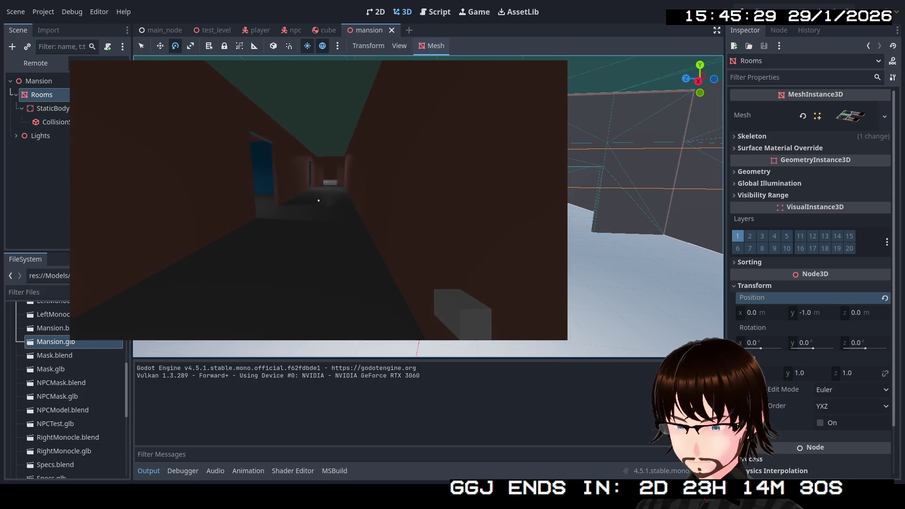
key("w")
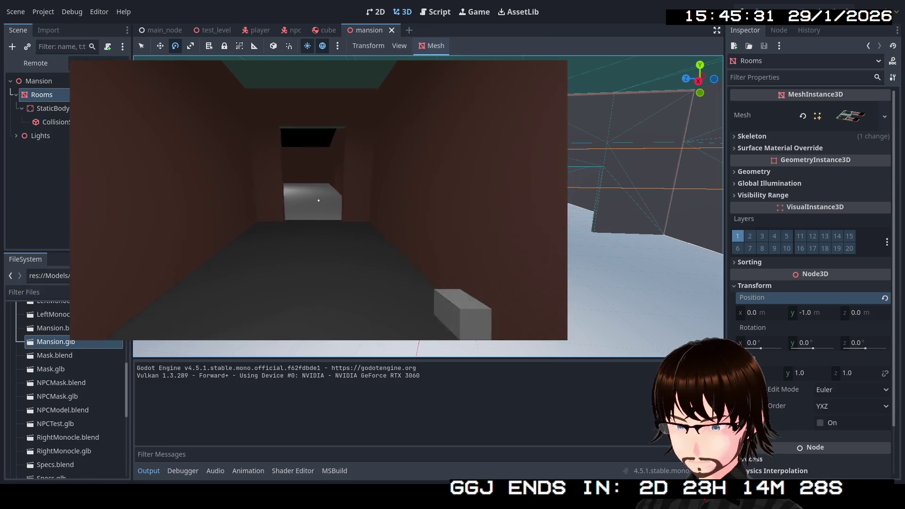
key("w")
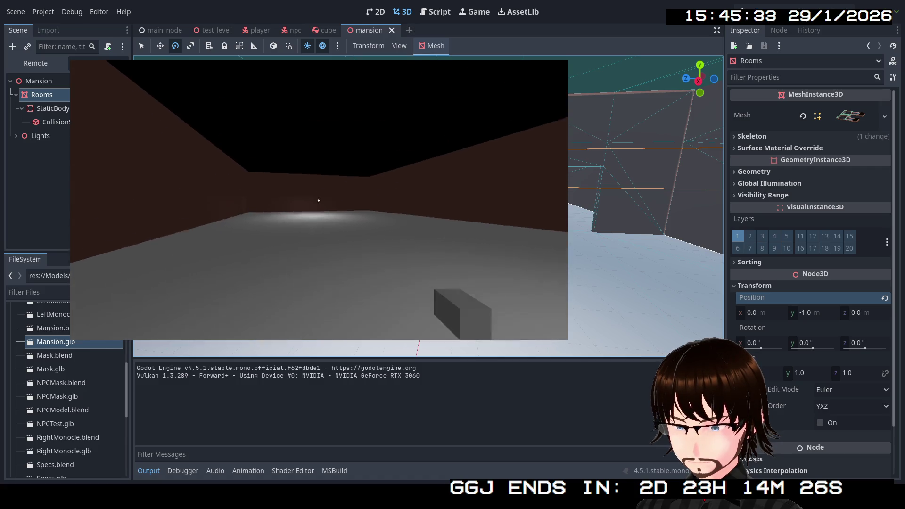
mouse_move(319, 201)
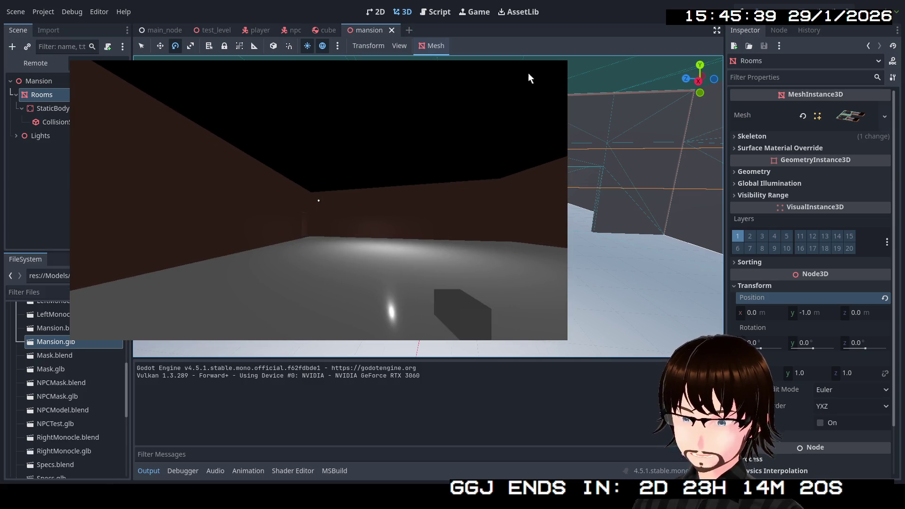
key("Escape")
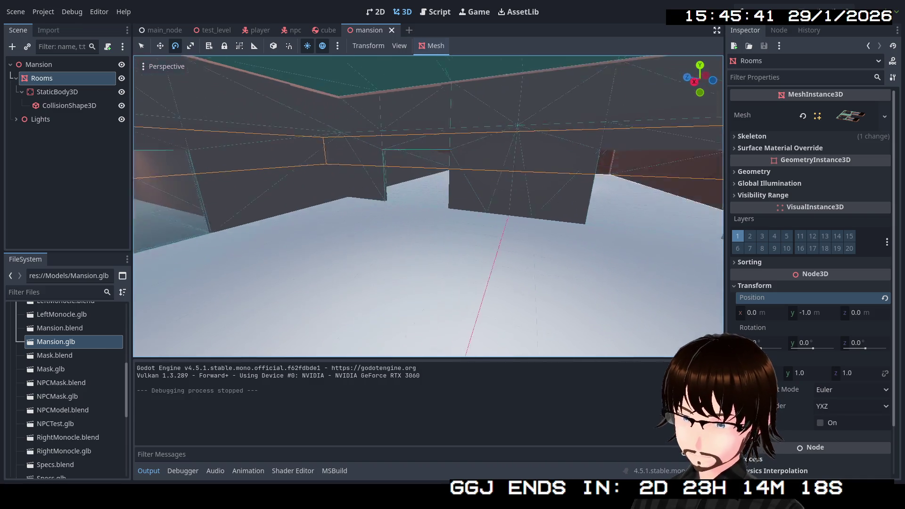
Step: Fly to an overhead view of the mansion and expand the Lights group
key("w")
key("e")
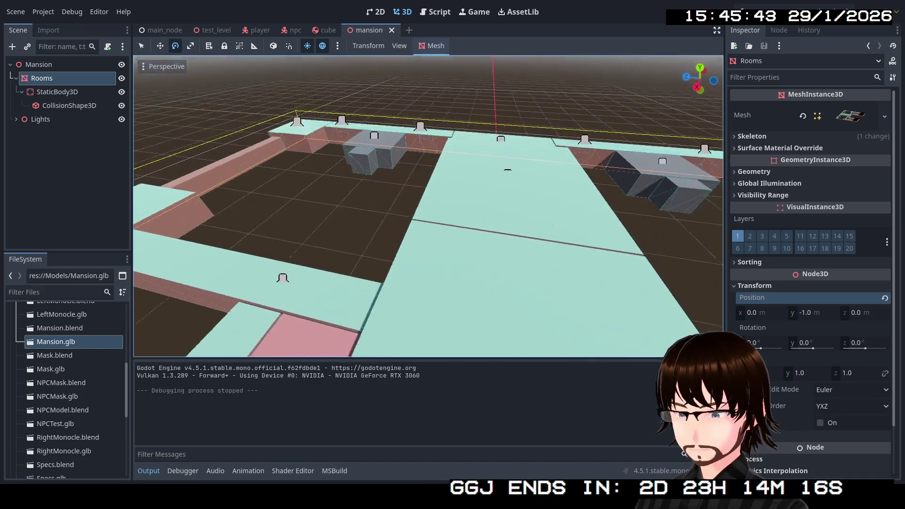
key("s")
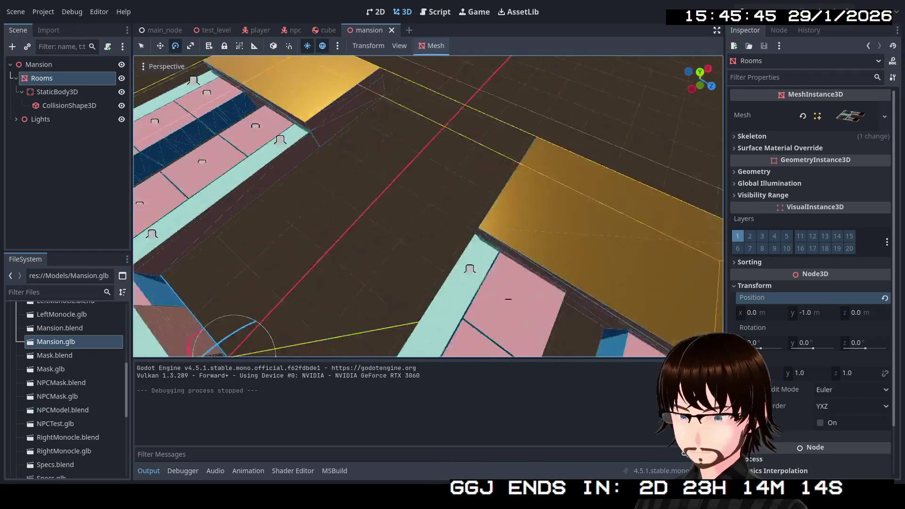
key("s")
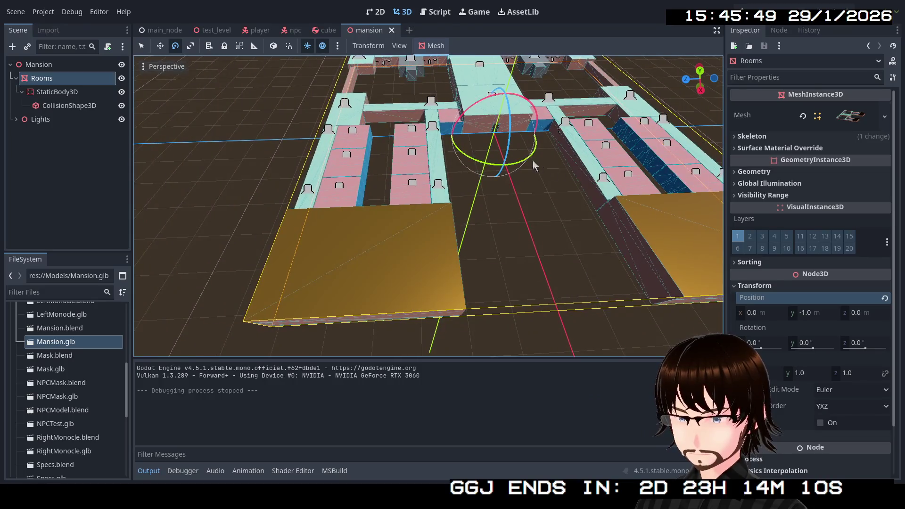
key("a")
left_click(42, 122)
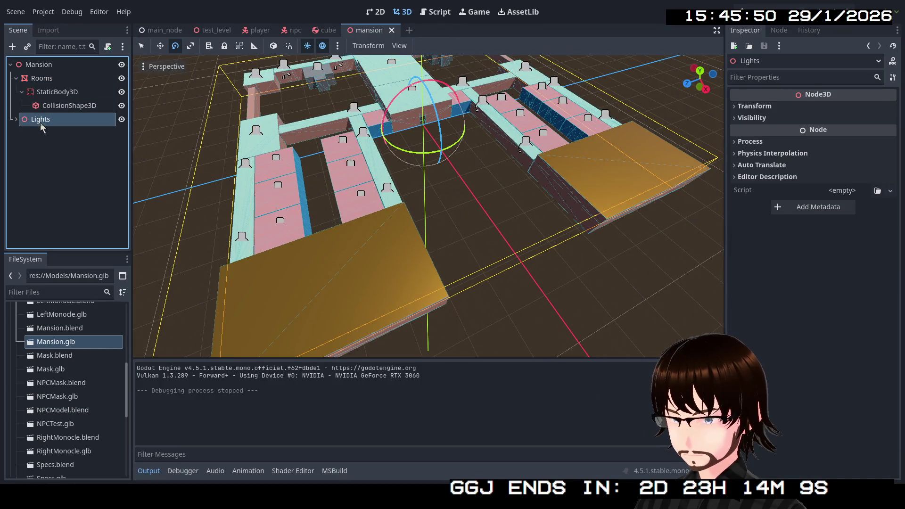
left_click(15, 121)
scroll(86, 186, "down", 6)
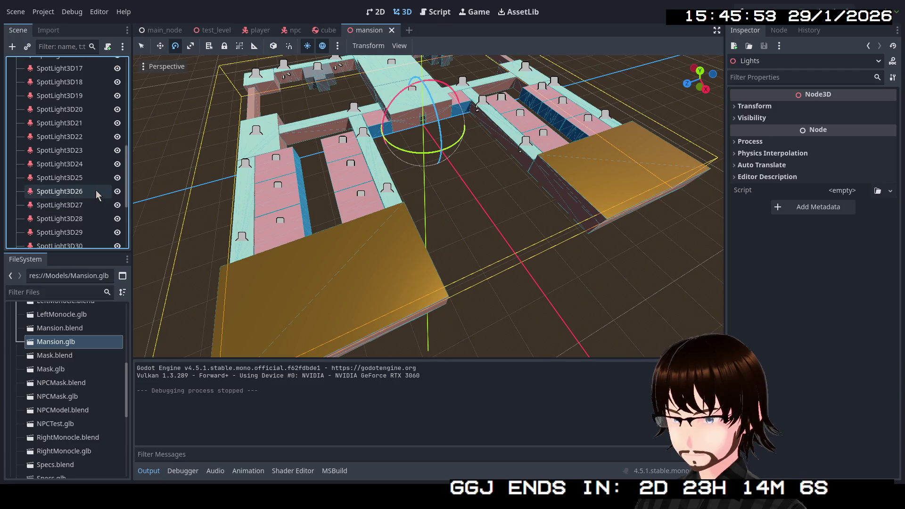
scroll(96, 189, "down", 3)
Step: Step through the spotlights from SpotLight3D39 back to SpotLight3D27 to see where each sits
left_click(81, 235)
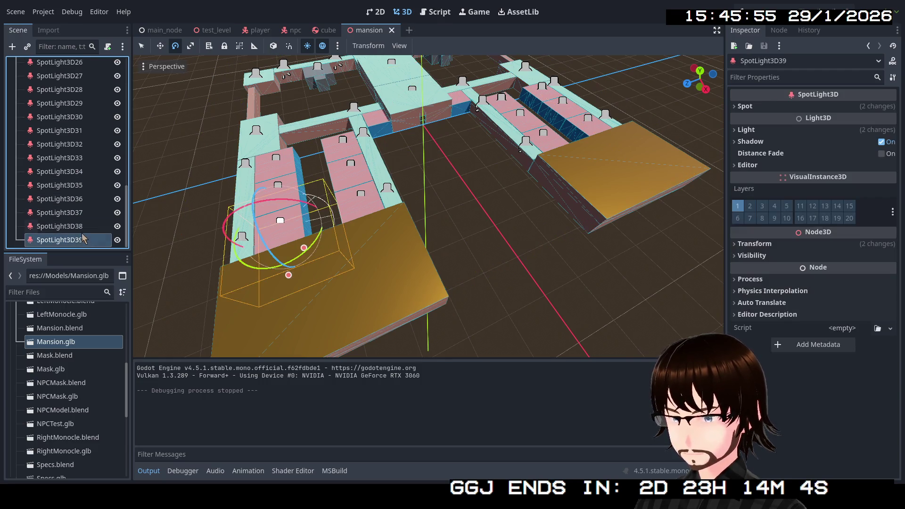
left_click(80, 226)
left_click(74, 201)
left_click(68, 185)
left_click(66, 172)
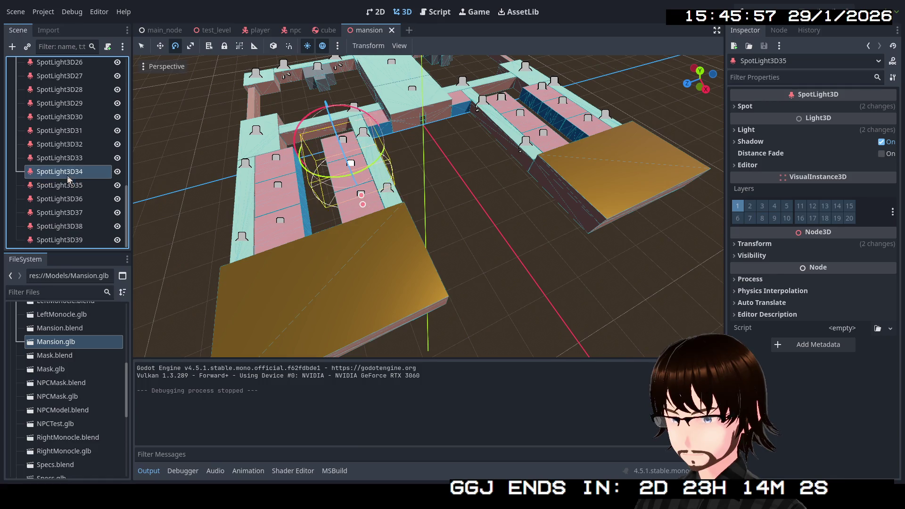
left_click(64, 158)
left_click(59, 117)
left_click(55, 104)
left_click(55, 89)
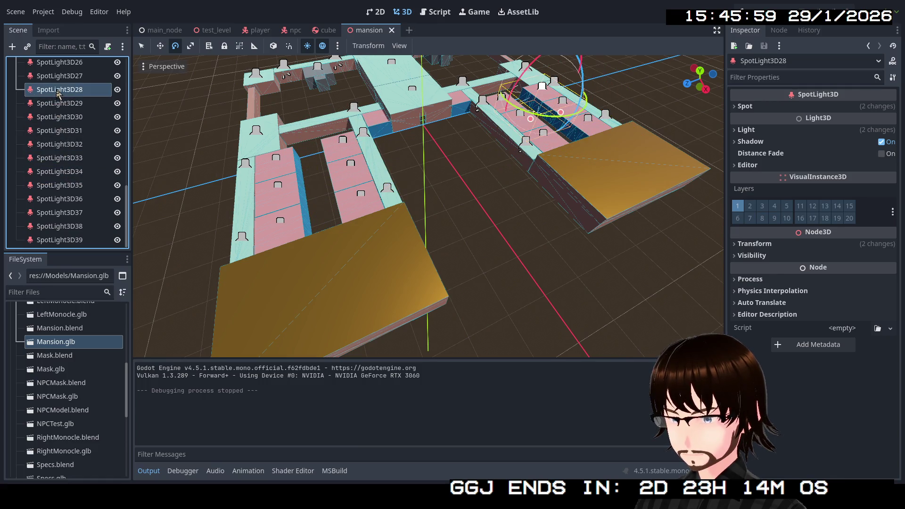
left_click(55, 75)
key("w")
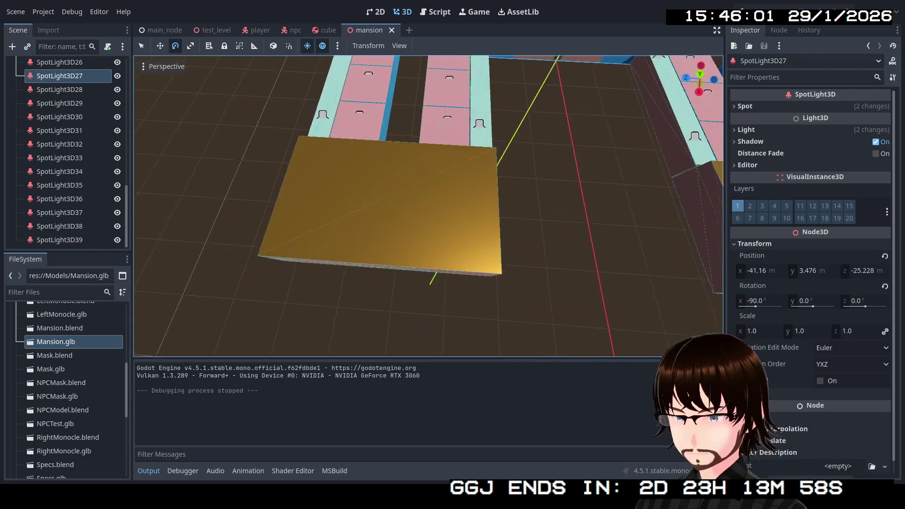
key("s")
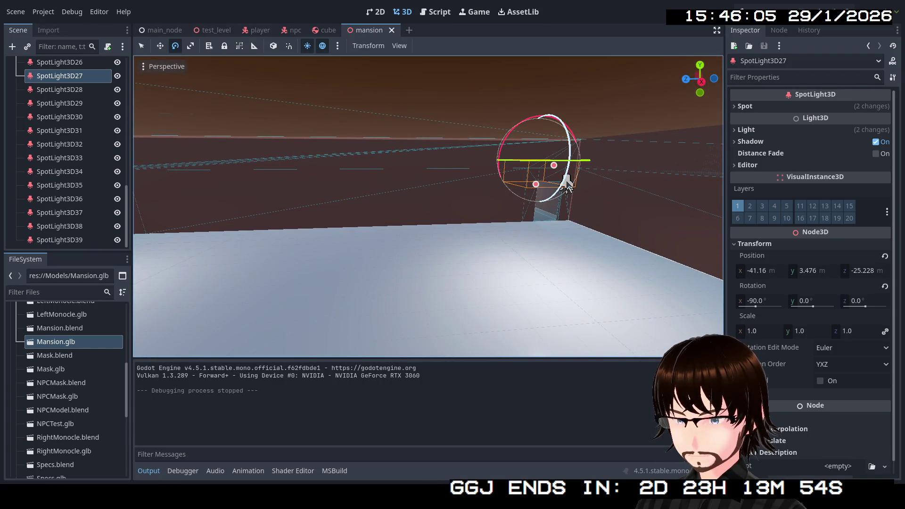
Step: Raise SpotLight3D20 and SpotLight3D19 together about 2 m, then duplicate SpotLight3D20
left_click(571, 190)
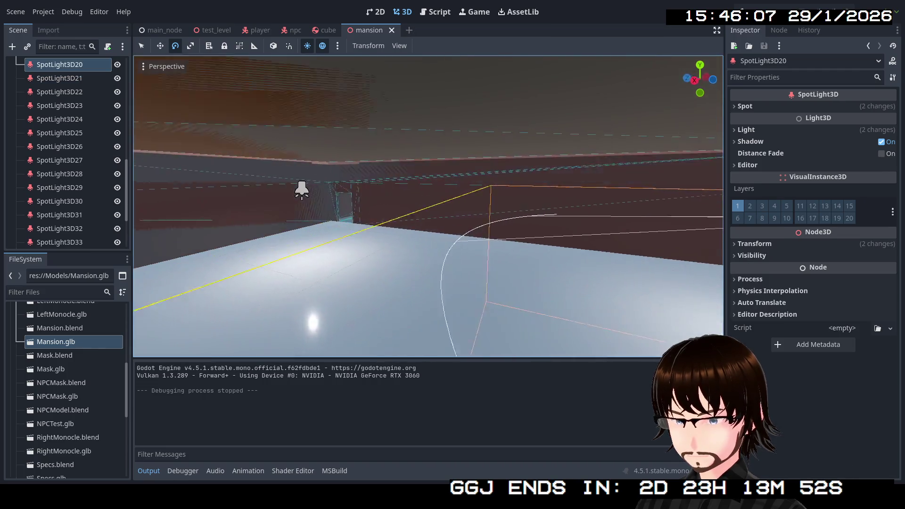
key("a")
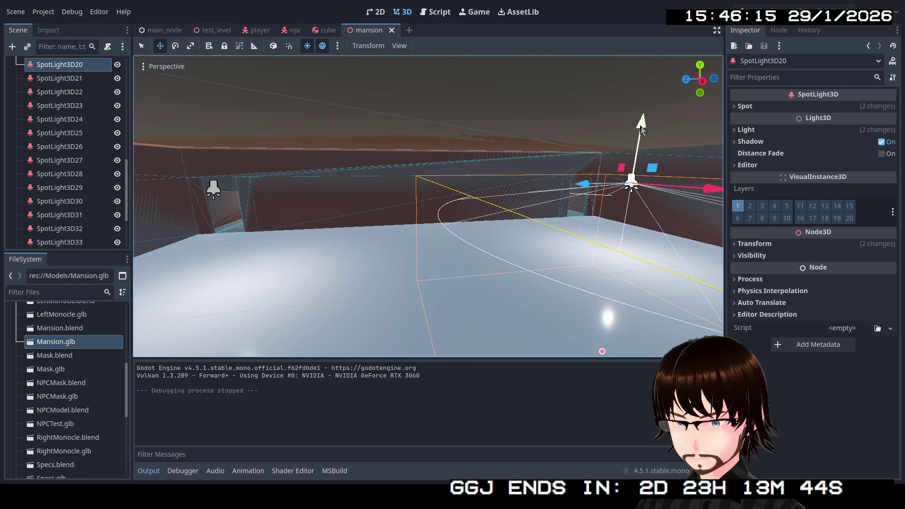
mouse_move(641, 130)
left_mouse_down()
mouse_move(652, 76)
mouse_move(649, 99)
left_mouse_up()
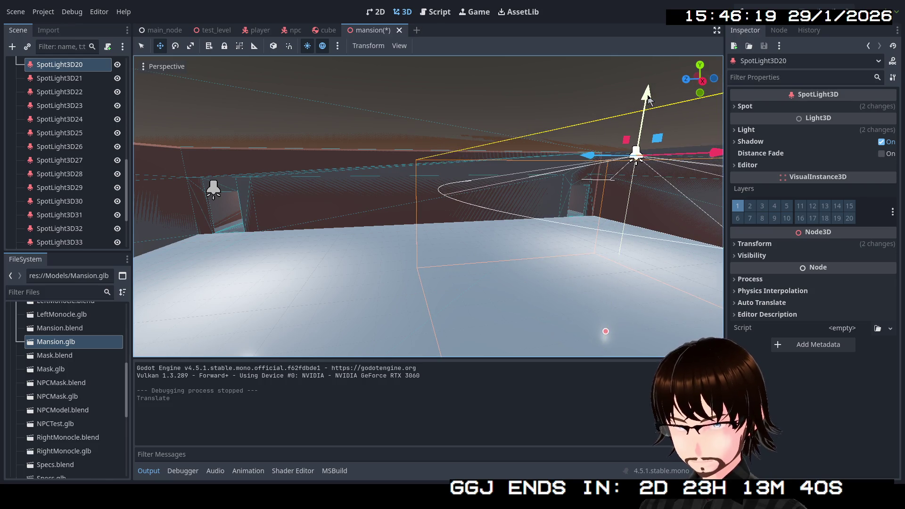
key("ctrl+z")
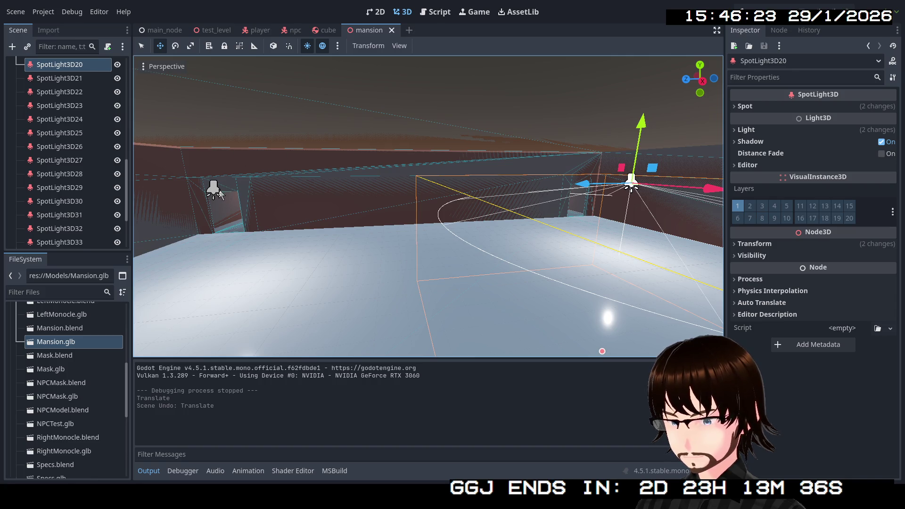
left_click(218, 190, "shift")
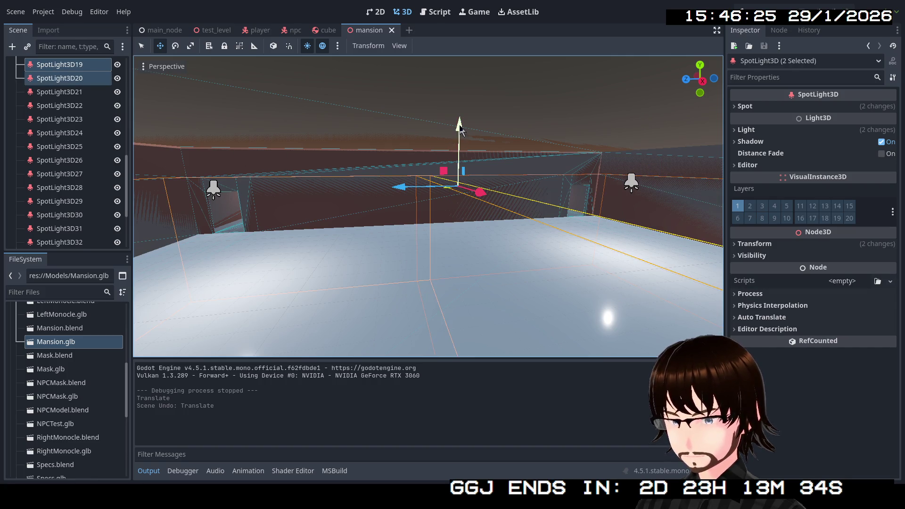
mouse_move(461, 128)
left_mouse_down()
mouse_move(471, 58)
mouse_move(469, 87)
left_mouse_up()
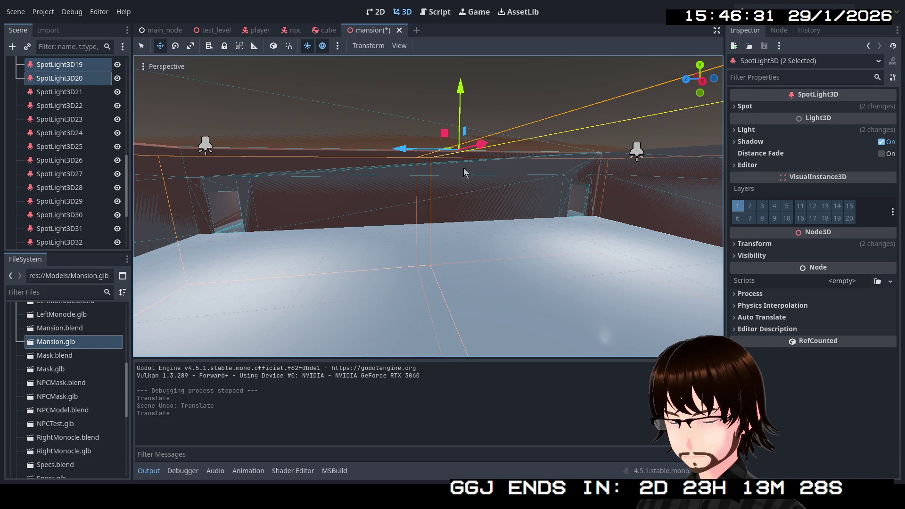
left_click(82, 78)
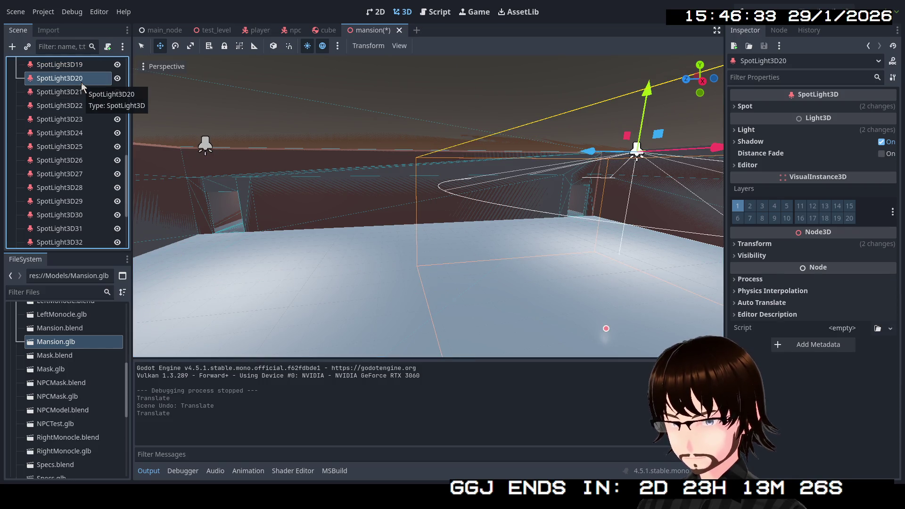
key("ctrl+d")
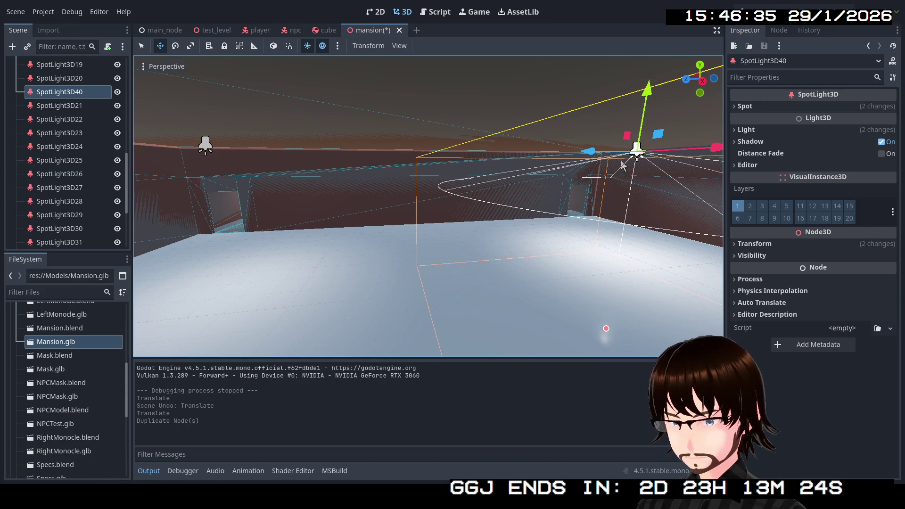
Step: Shift the copied spotlight about 10 m along Z and drag it down toward the floor
left_click_drag(587, 153, 368, 153)
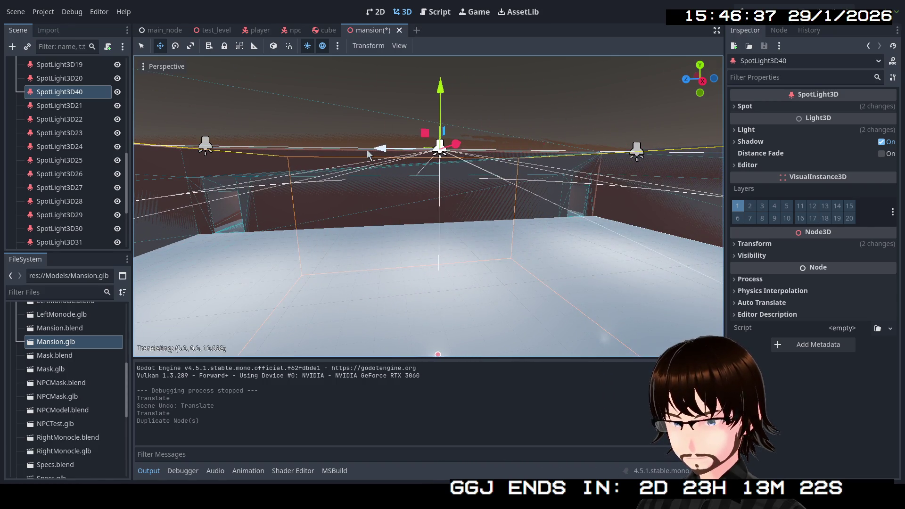
left_click(750, 245)
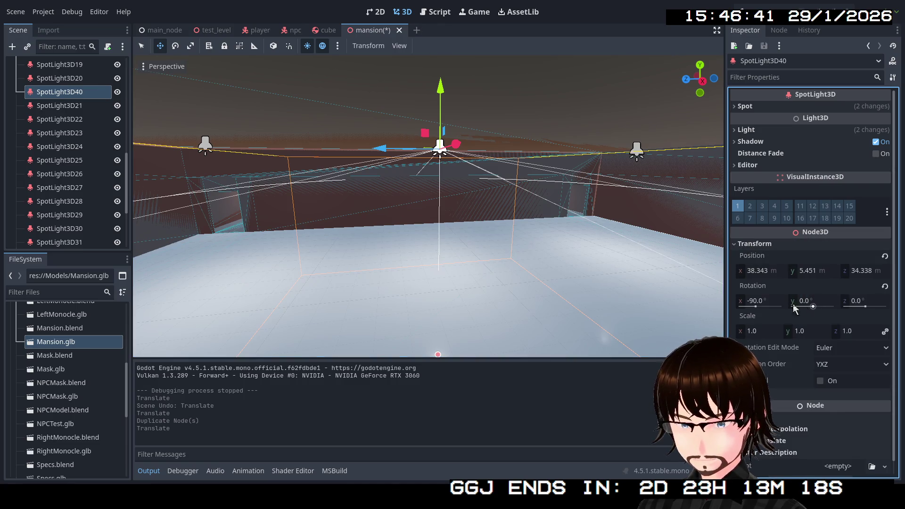
left_click(872, 305)
type("180")
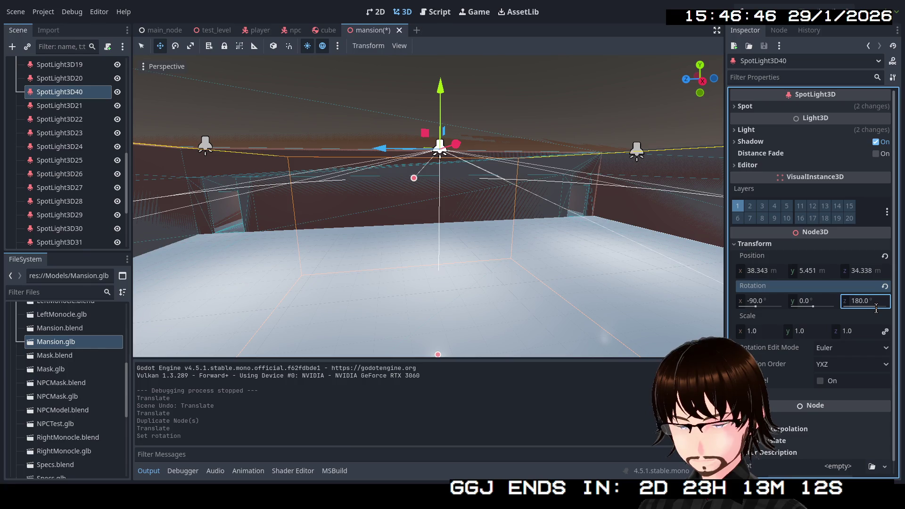
key("Escape")
scroll(527, 214, "down", 5)
scroll(527, 214, "up", 5)
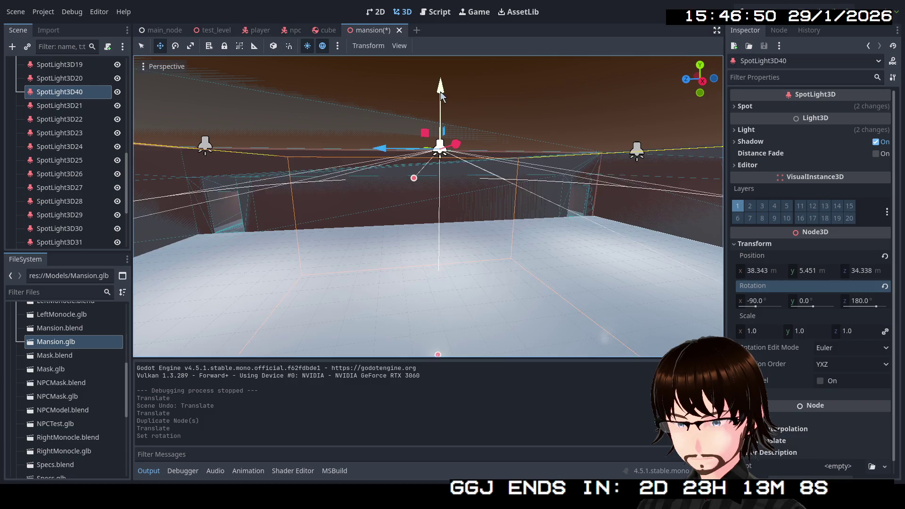
mouse_move(440, 89)
left_mouse_down()
mouse_move(442, 191)
mouse_move(442, 177)
left_mouse_up()
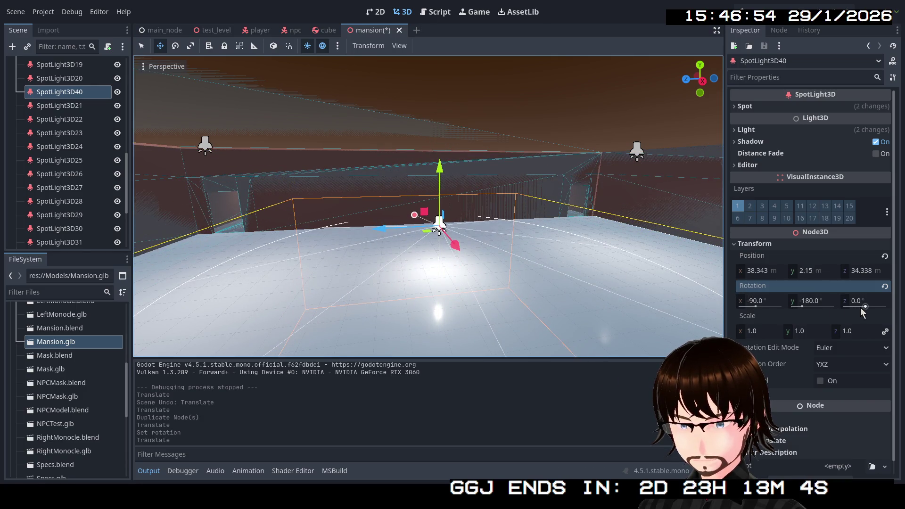
Step: Reset the spotlight's X, Y and Z rotations to 0
left_click(805, 307)
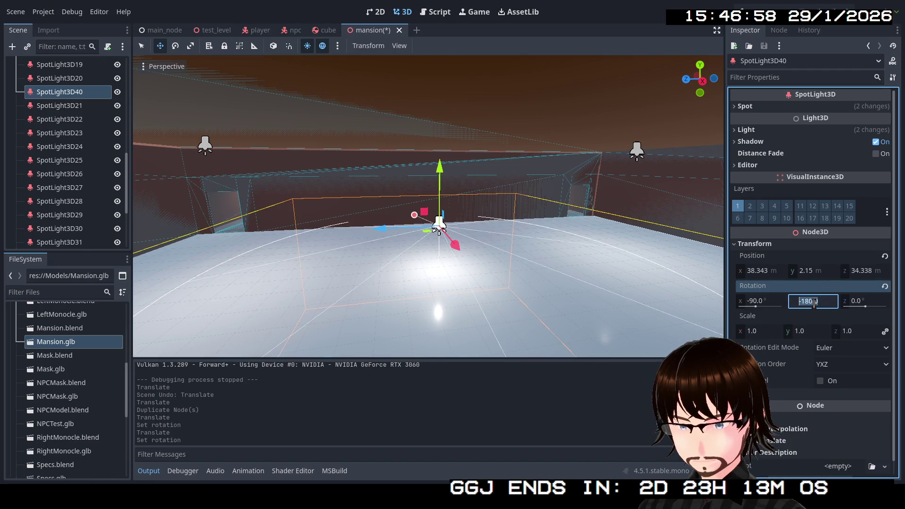
type("0")
key("Return")
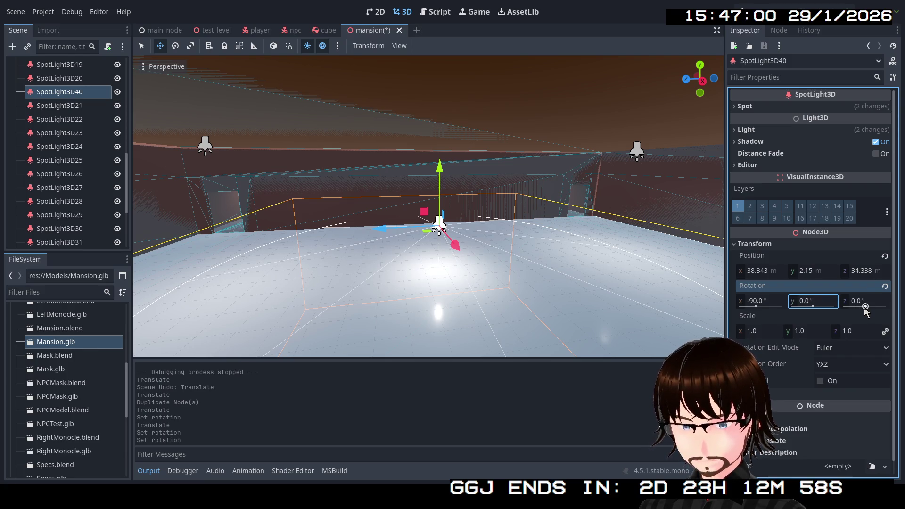
left_click_drag(866, 307, 863, 307)
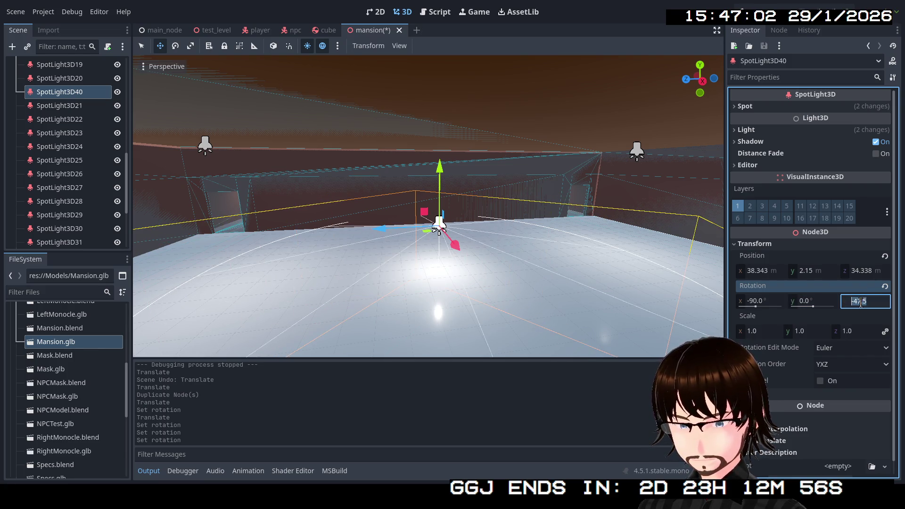
key("Return")
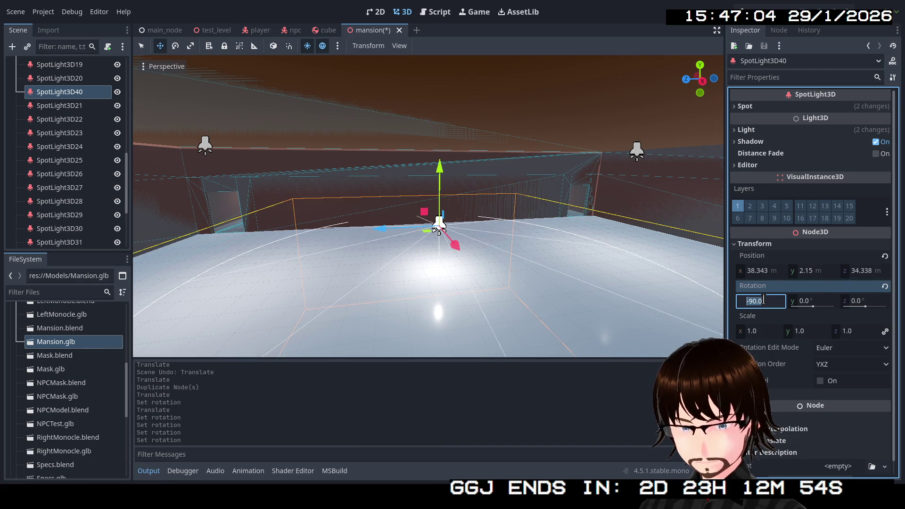
type("0")
key("Return")
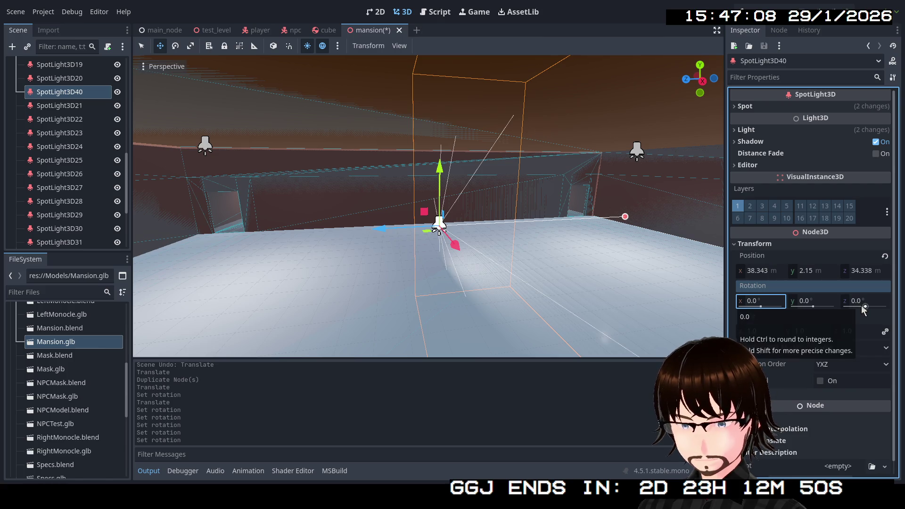
left_click_drag(863, 308, 861, 308)
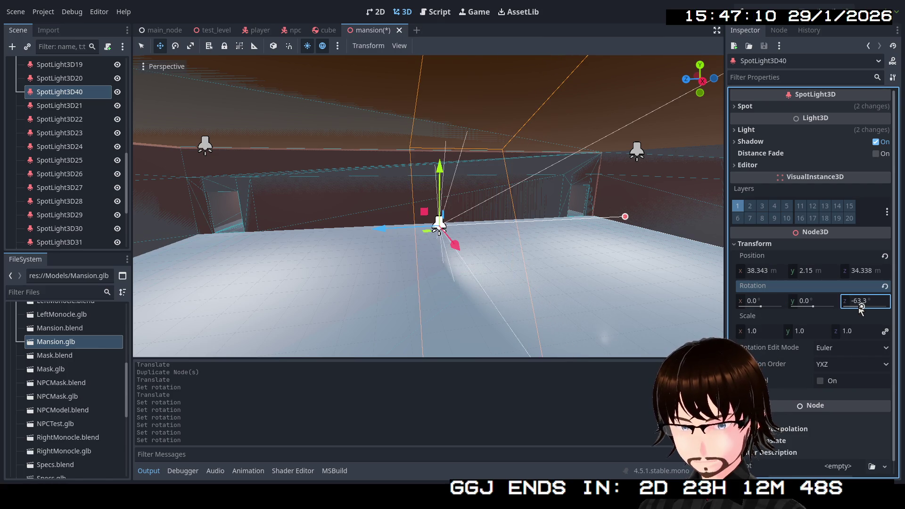
key("ctrl+z")
Step: Set X rotation to 90° so the light points up, and lower it to Y 0.285
left_click_drag(762, 307, 766, 307)
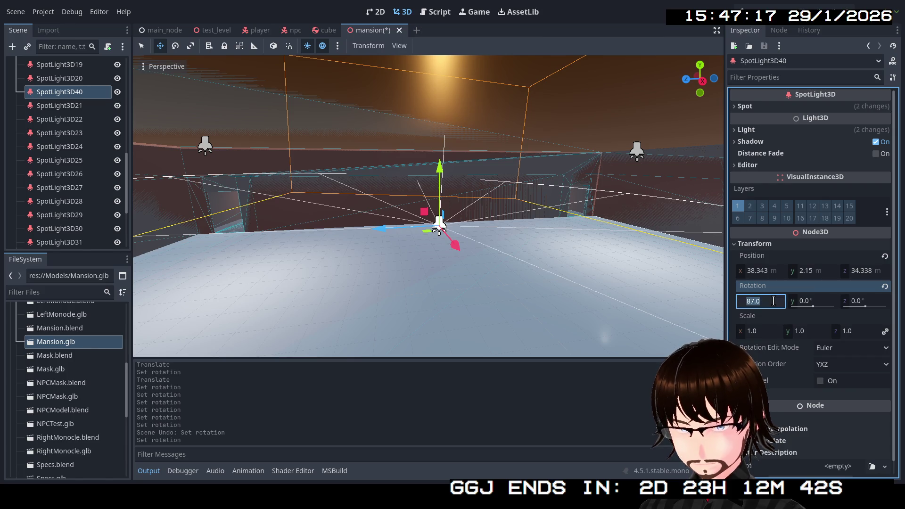
type("90")
key("Return")
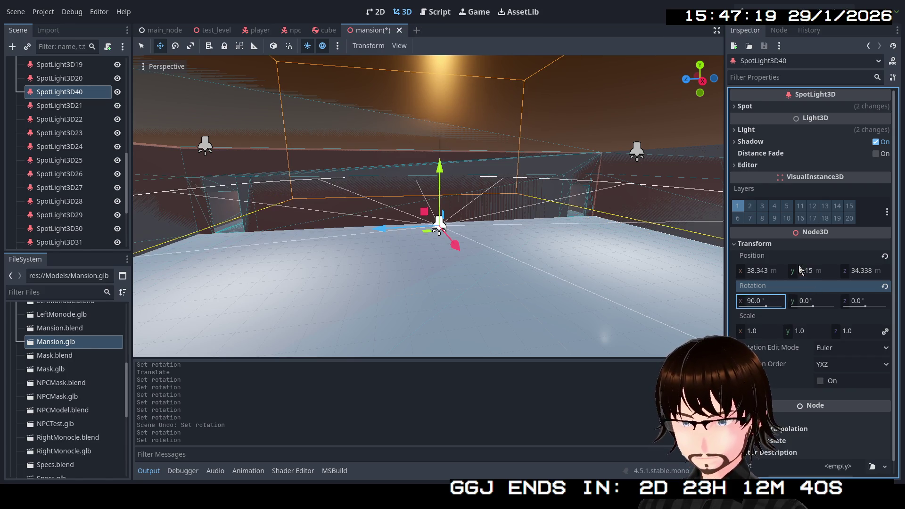
mouse_move(812, 277)
left_mouse_down()
mouse_move(793, 276)
mouse_move(802, 277)
left_mouse_up()
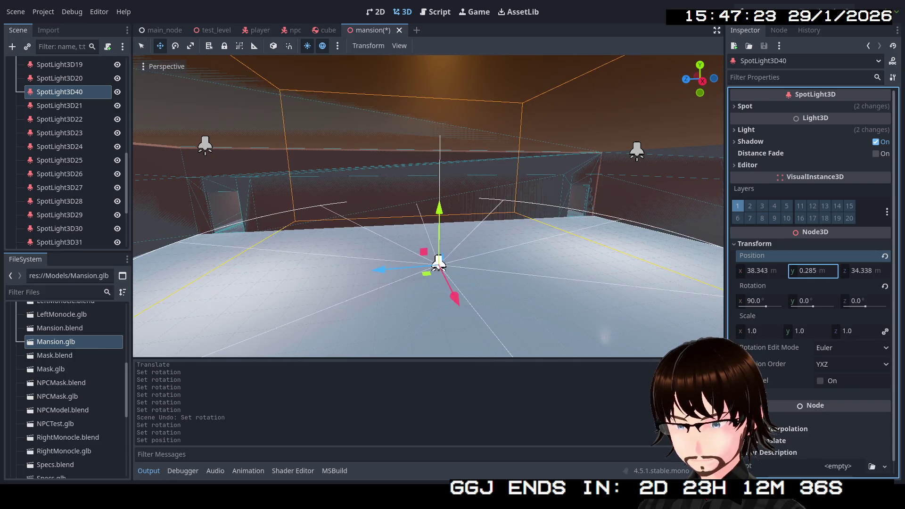
scroll(428, 206, "down", 10)
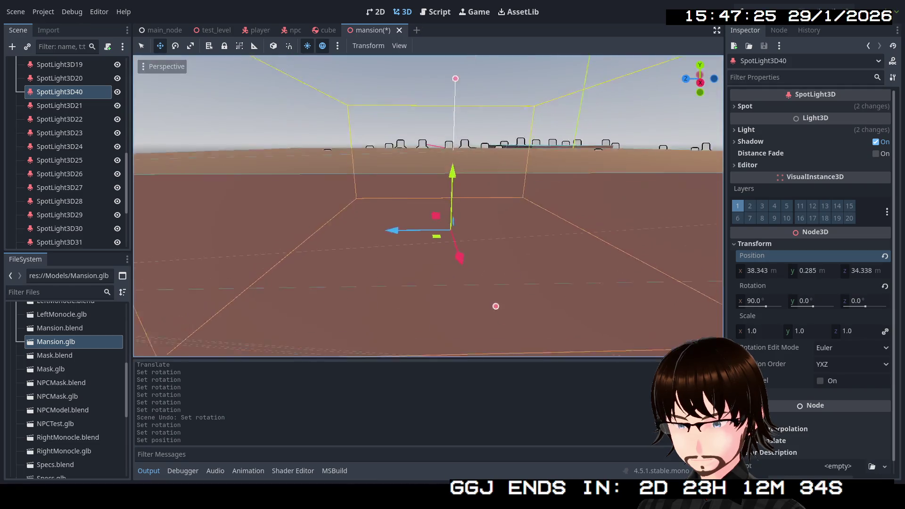
Step: Raise SpotLight3D40's spot Range from 10 m to 16.583 m
scroll(428, 206, "down", 5)
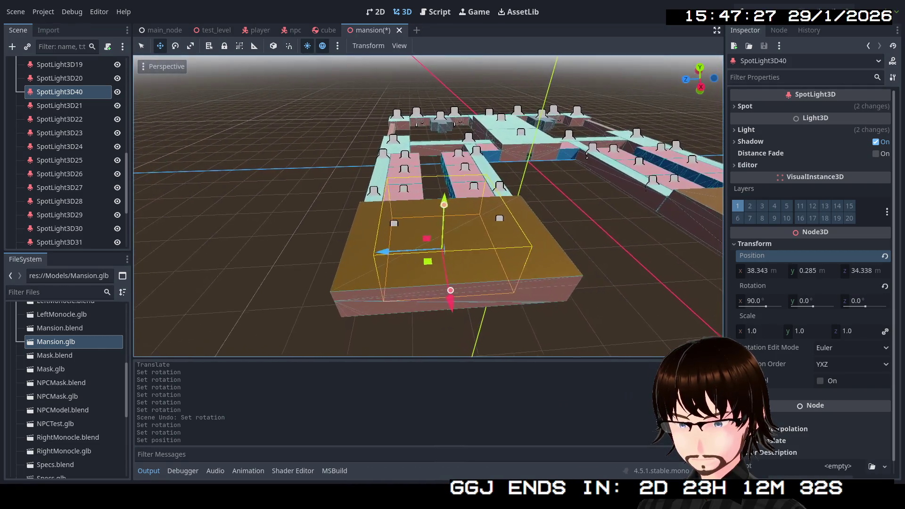
scroll(616, 214, "up", 2)
left_click(750, 108)
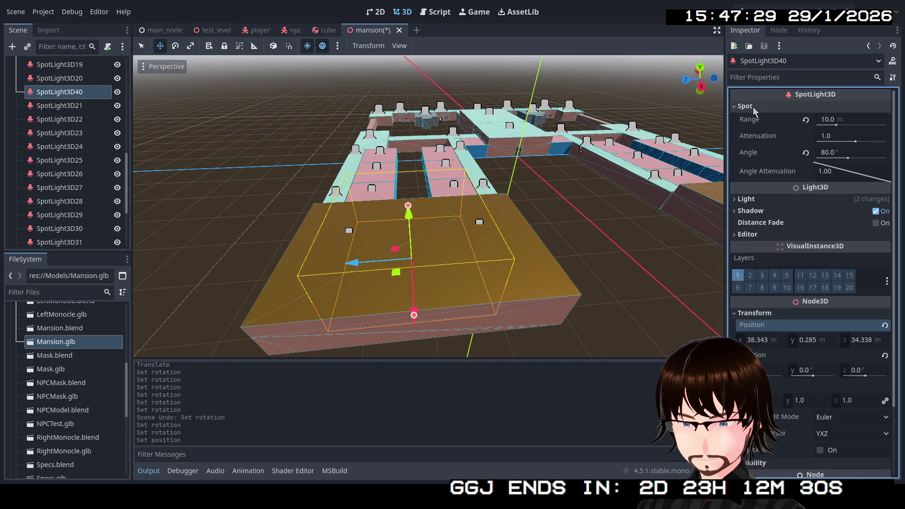
left_click_drag(834, 126, 863, 126)
Step: Orbit around the room to check the new lighting, then reselect SpotLight3D40 in the scene tree
scroll(428, 206, "up", 5)
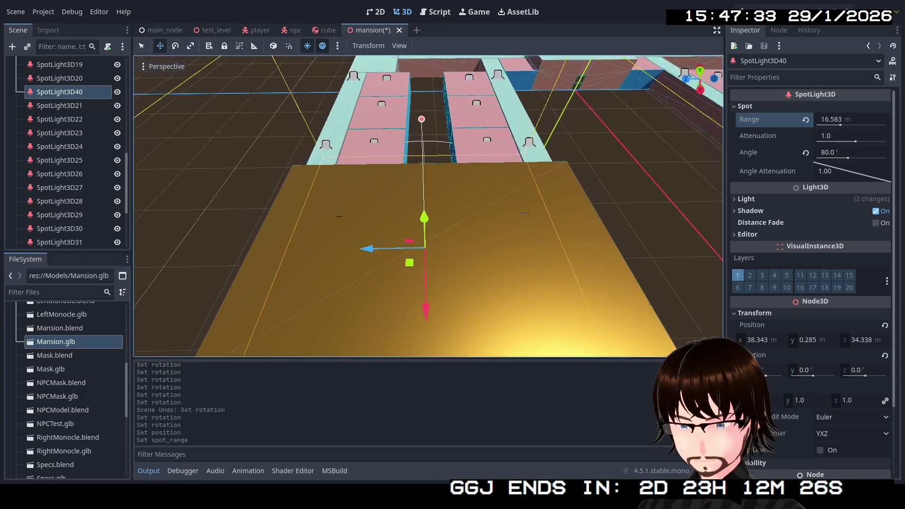
scroll(429, 206, "up", 2)
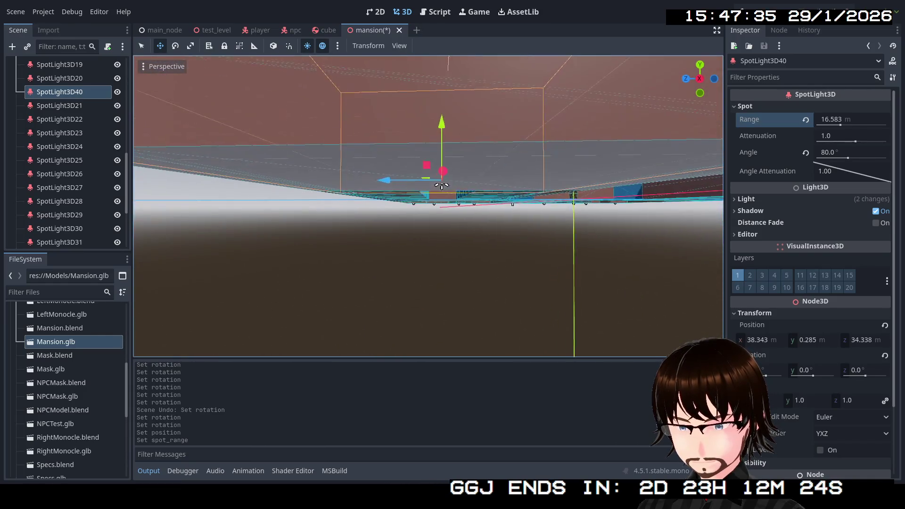
scroll(429, 206, "up", 3)
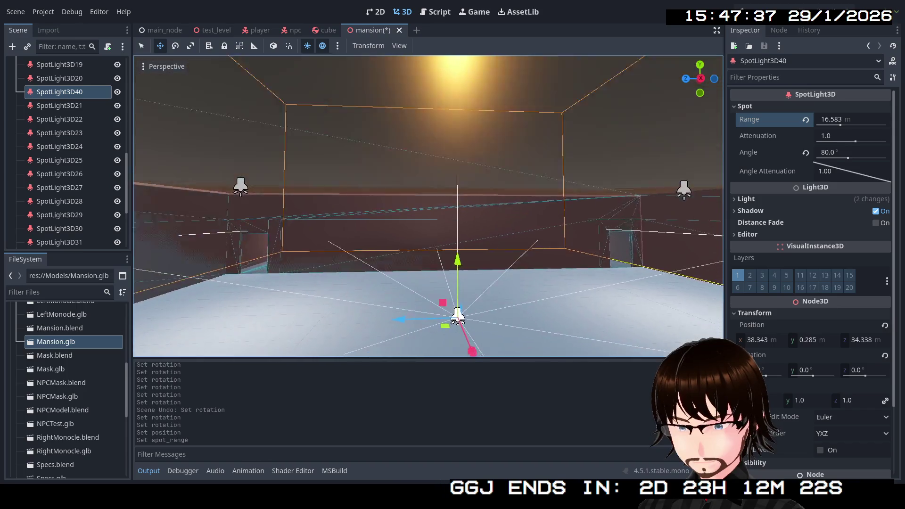
mouse_move(428, 206)
left_mouse_down()
mouse_move(428, 222)
mouse_move(419, 175)
left_mouse_up()
scroll(429, 206, "down", 3)
mouse_move(429, 206)
left_mouse_down()
mouse_move(405, 184)
mouse_move(427, 222)
mouse_move(422, 238)
left_mouse_up()
scroll(429, 206, "down", 5)
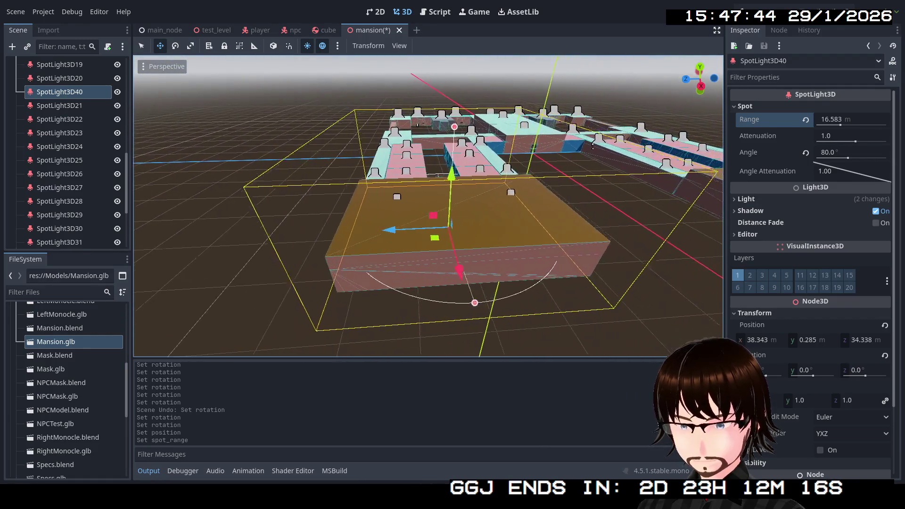
left_click_drag(593, 146, 568, 179)
left_click(59, 98)
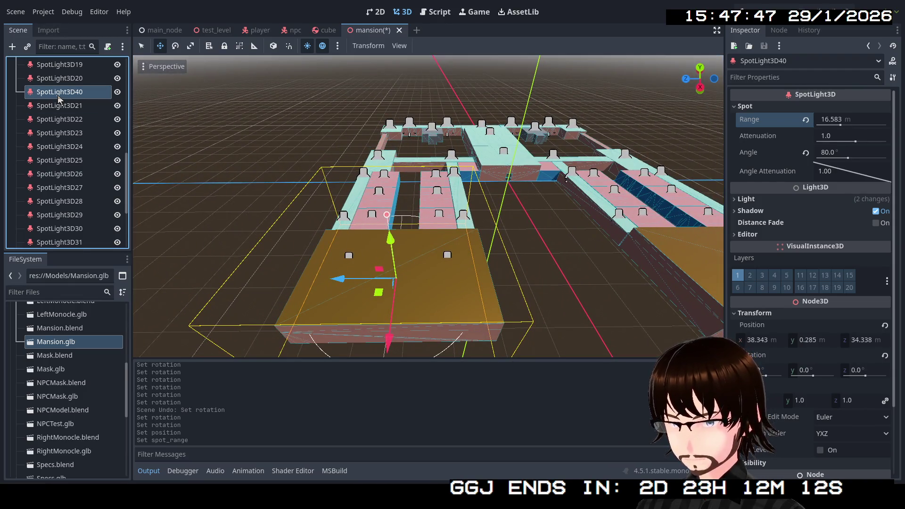
Step: Duplicate SpotLight3D40 as SpotLight3D41 at Z -34.338 m and save the mansion scene
key("ctrl+d")
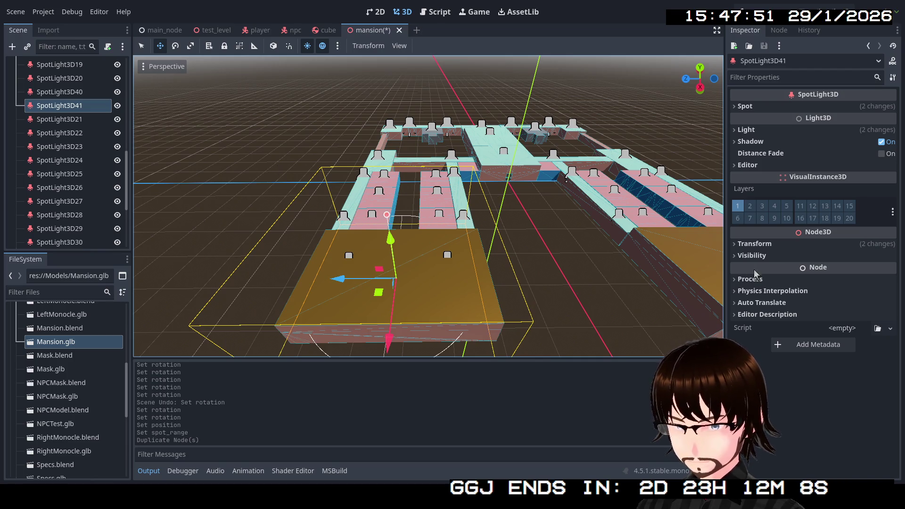
left_click(755, 244)
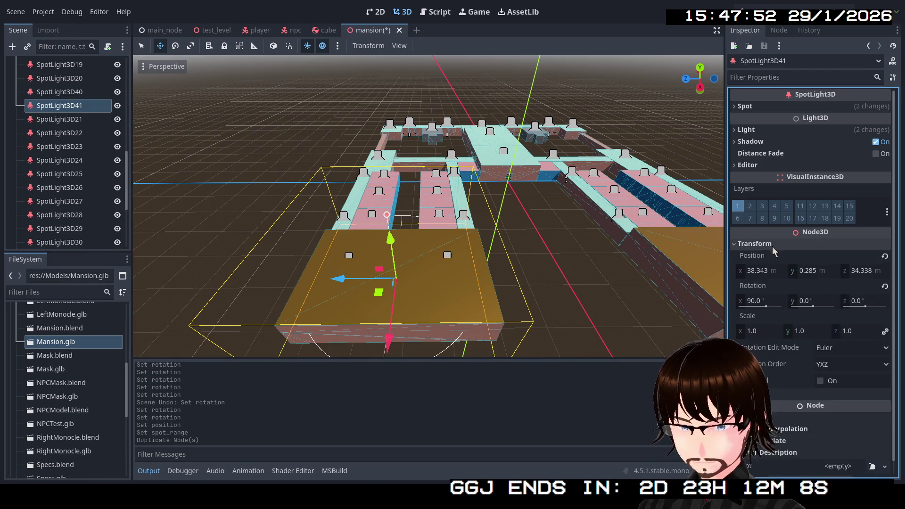
left_click(854, 275)
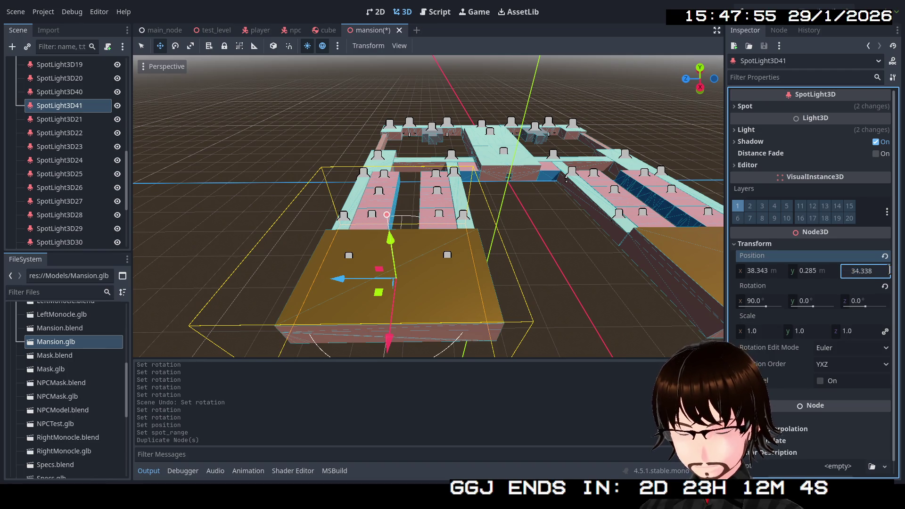
key("Return")
key("f")
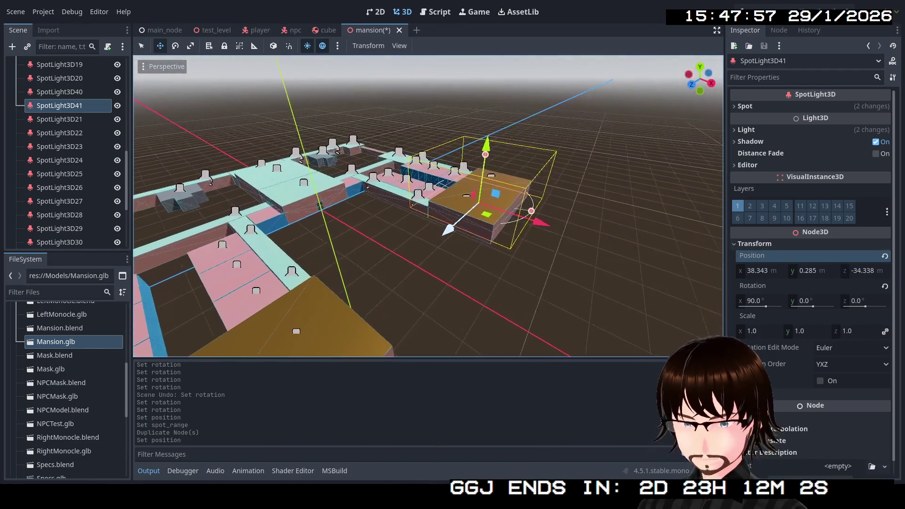
left_click_drag(490, 188, 514, 193)
key("ctrl+s")
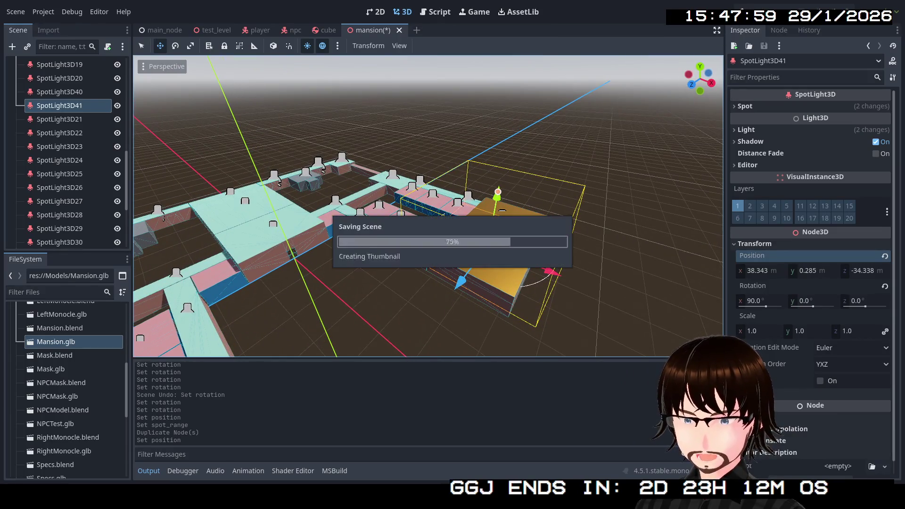
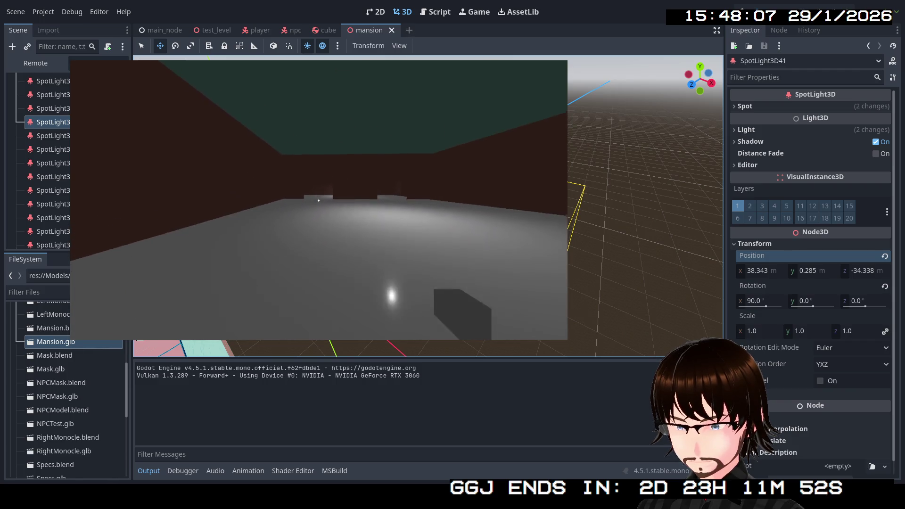
Step: Walk through the long corridor into a room and step back into the light
key("w")
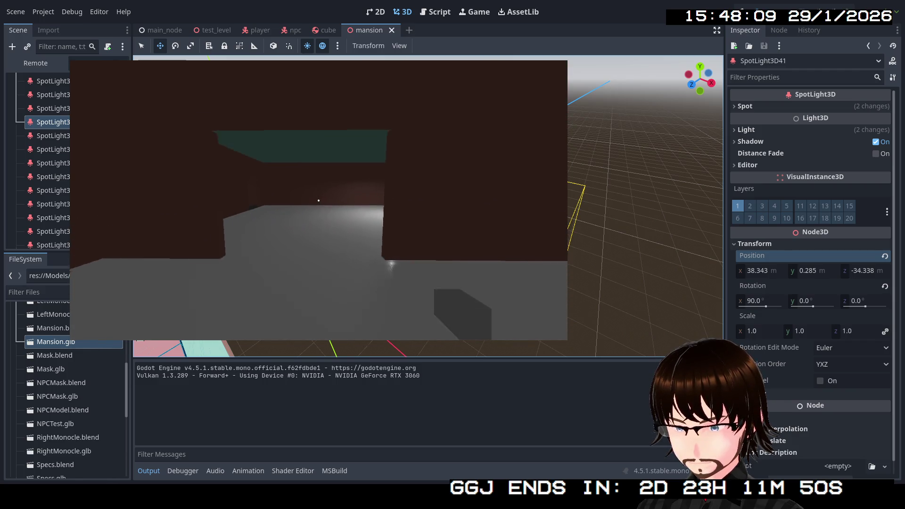
key("w")
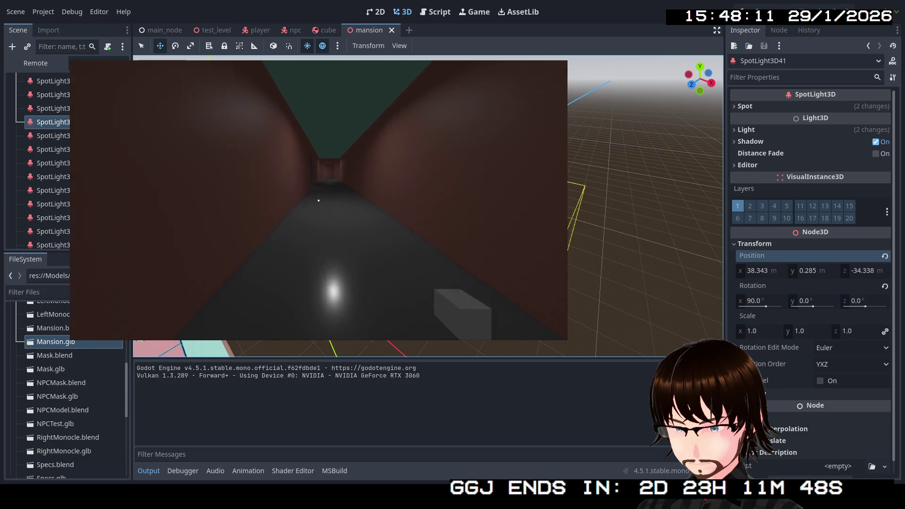
key("w")
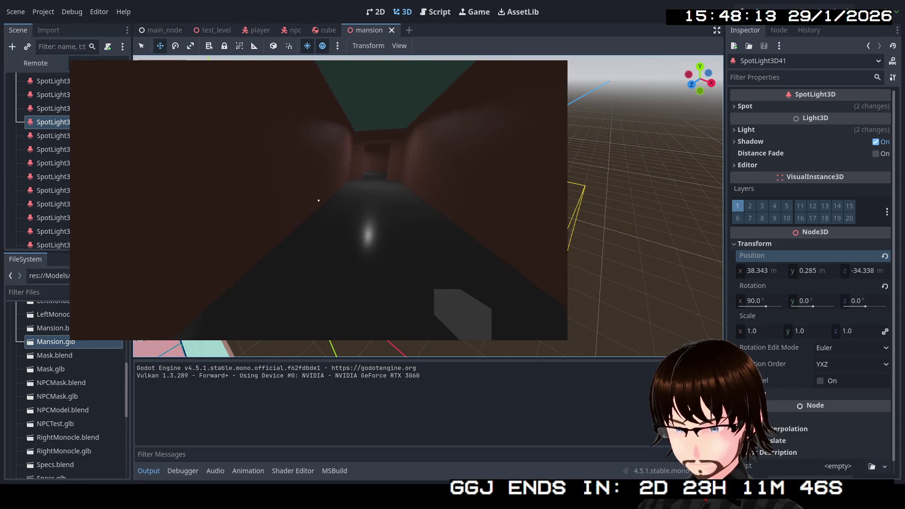
key("w")
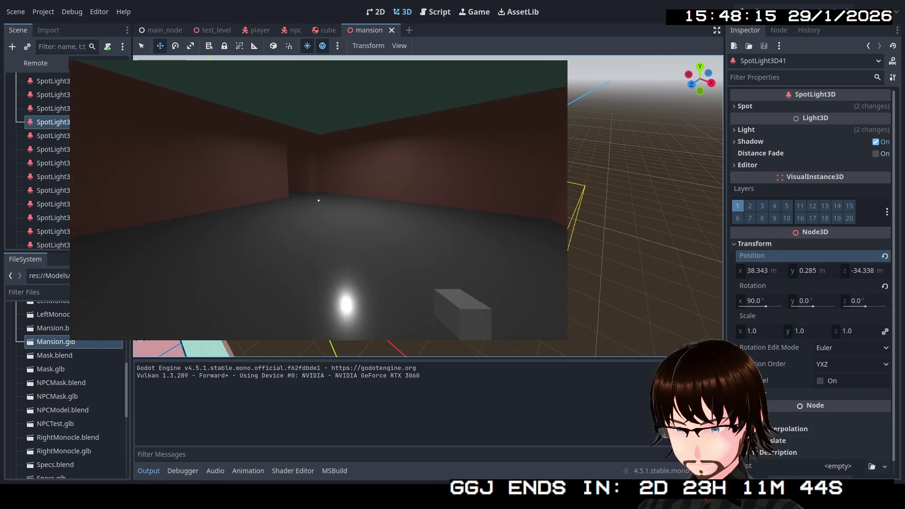
key("w")
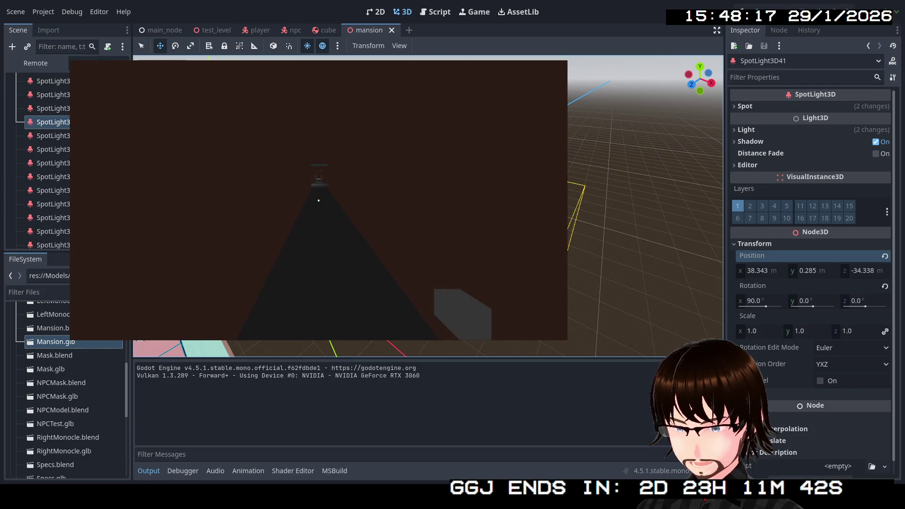
key("s")
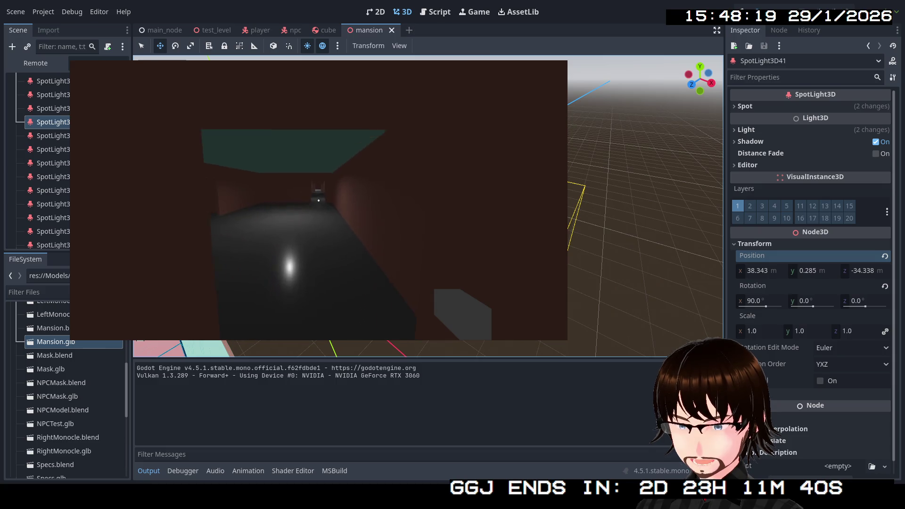
Step: Walk past the grey box to the ceiling light, stop the game, and select SpotLight3D40
key("w")
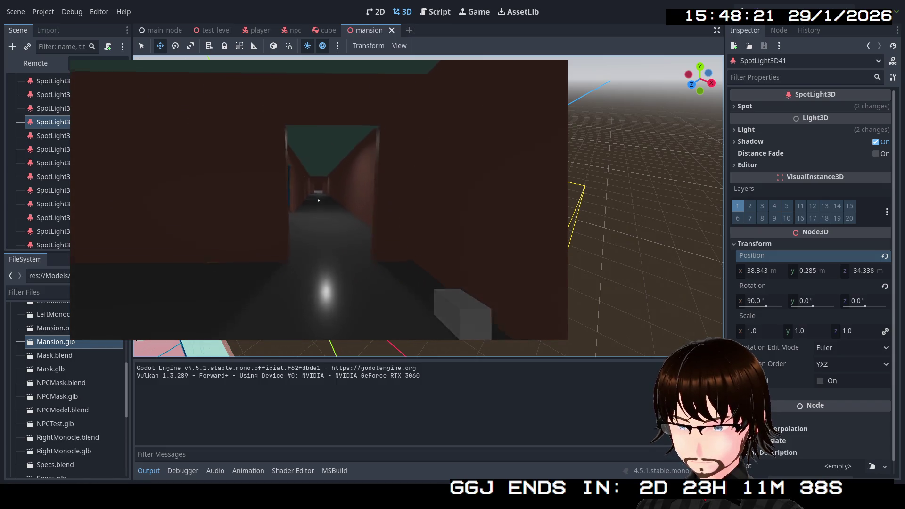
key("w")
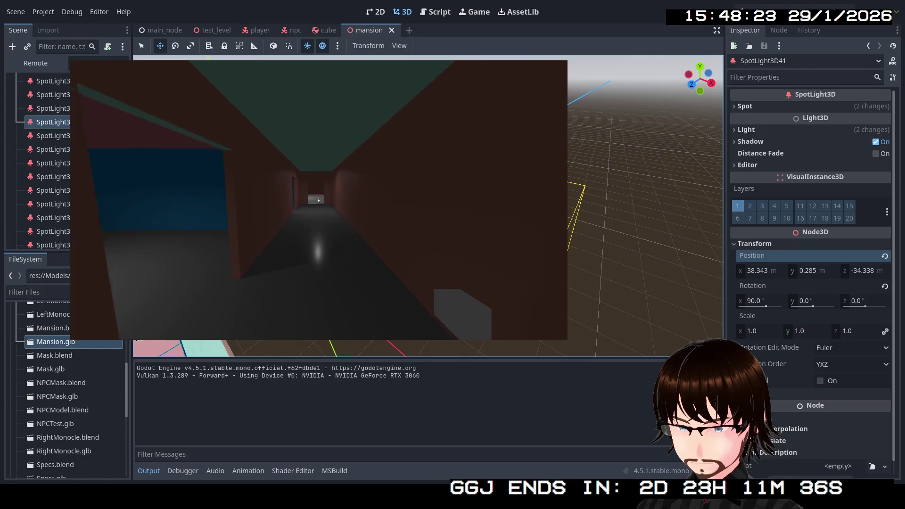
key("w")
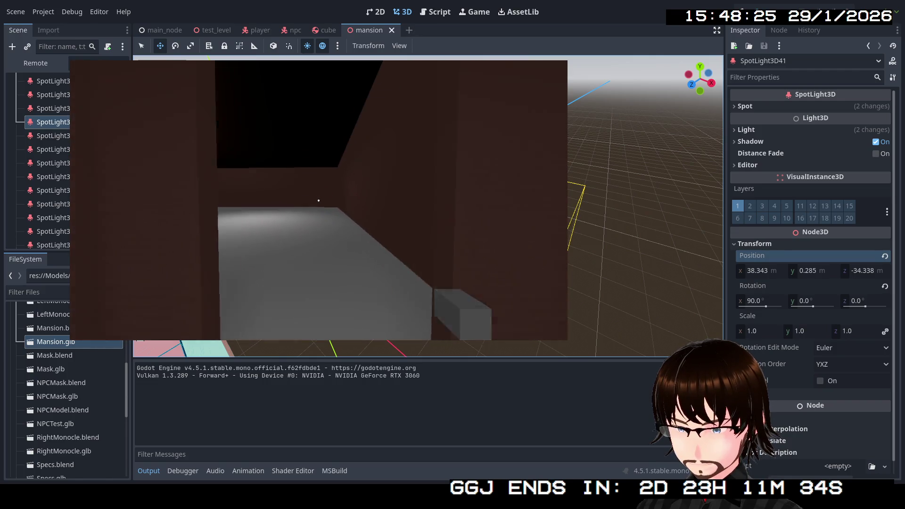
key("w")
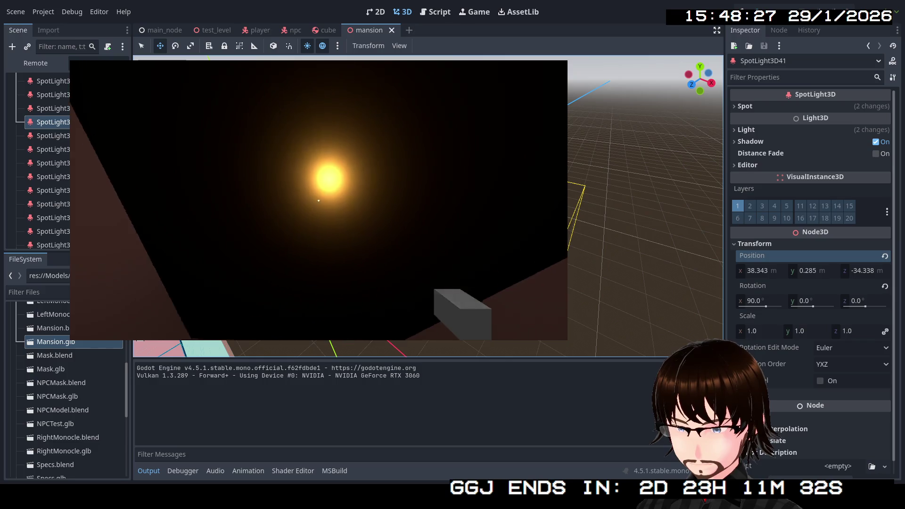
key("w")
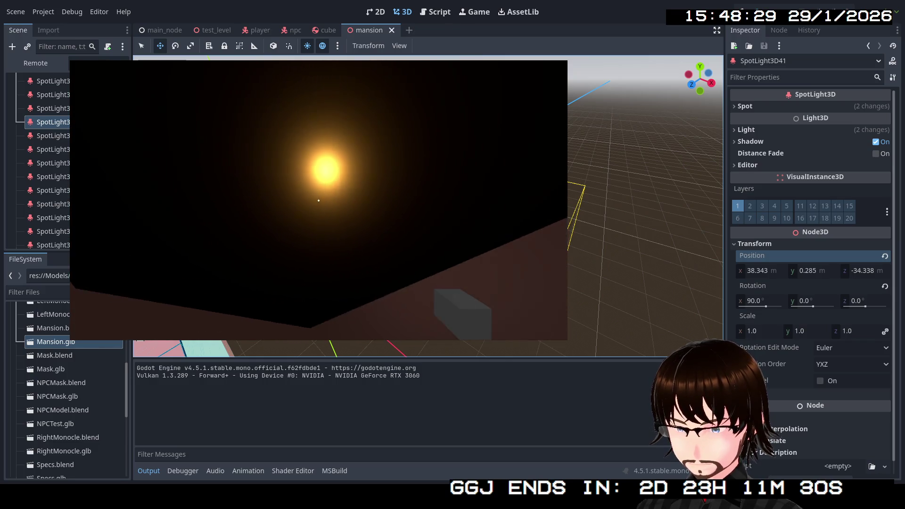
key("w")
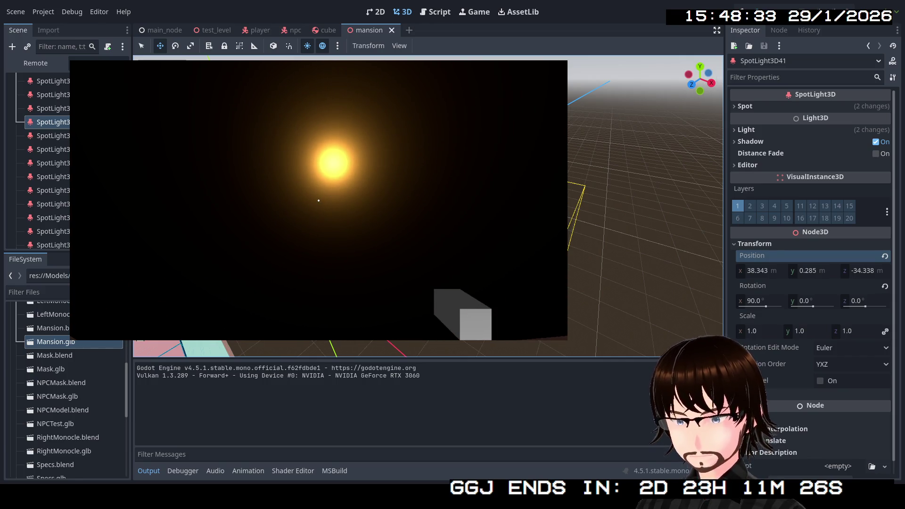
key("Escape")
left_click(70, 96)
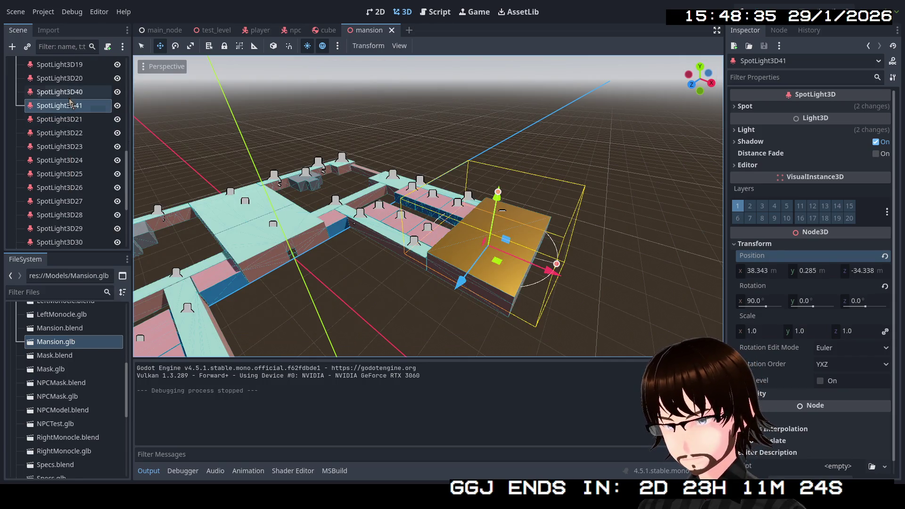
Step: Frame SpotLight3D41, try new energy and spot attenuation values, and undo both
double_click(69, 106)
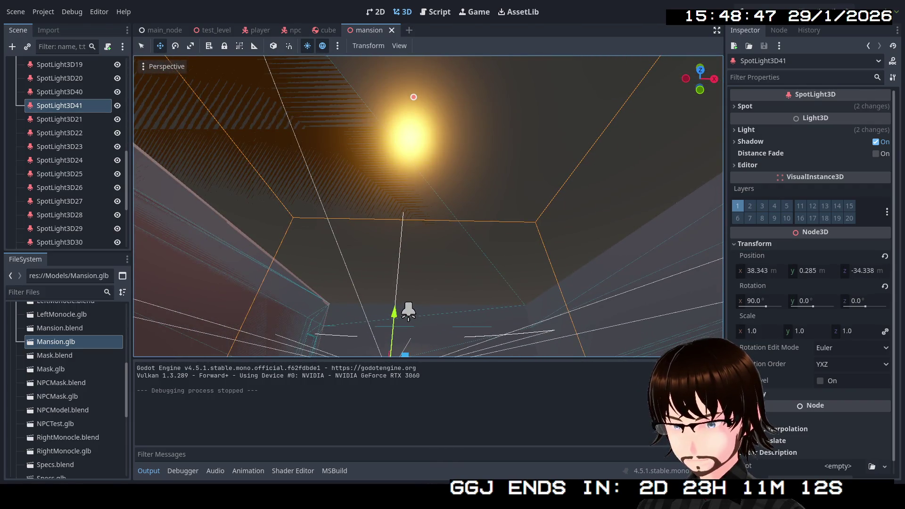
left_click(760, 131)
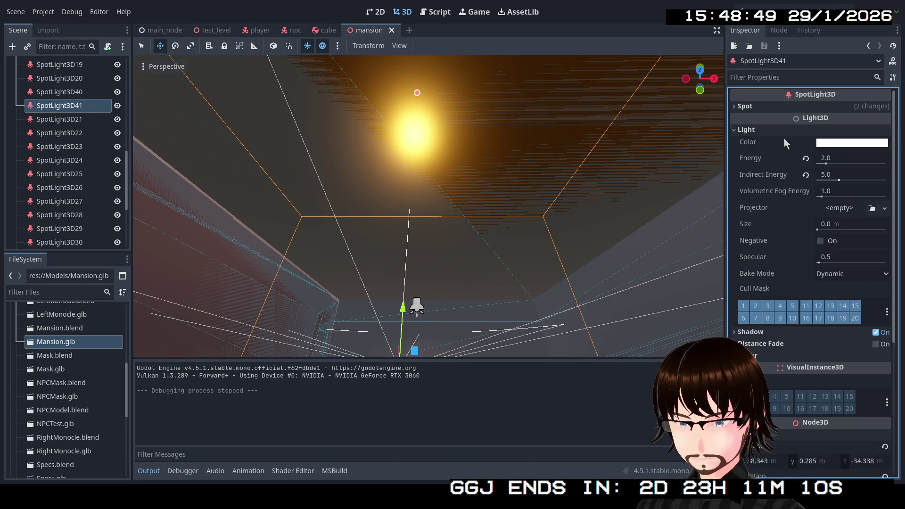
left_click_drag(826, 164, 887, 170)
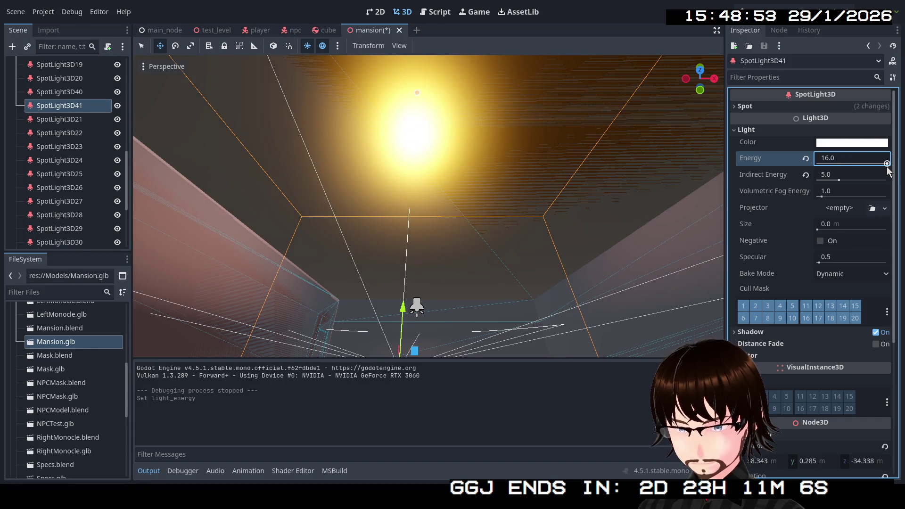
key("ctrl+z")
left_click(811, 107)
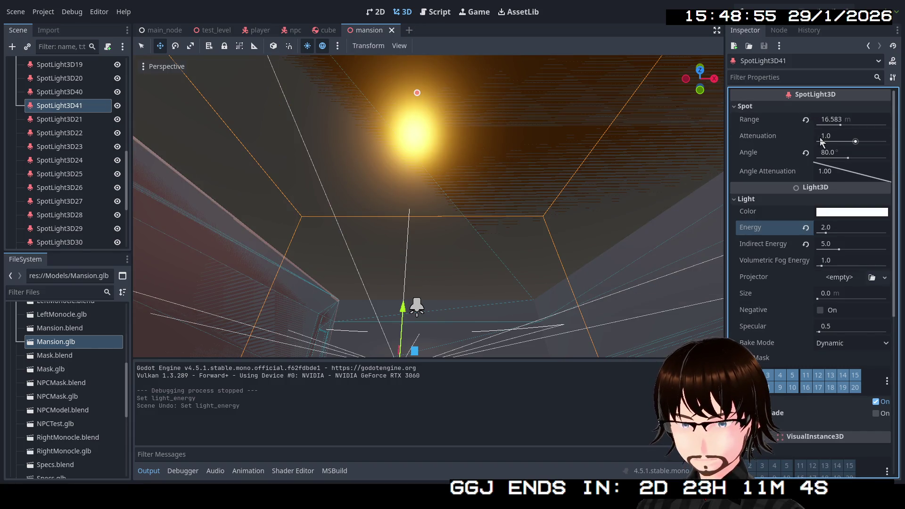
mouse_move(847, 141)
left_mouse_down()
mouse_move(872, 141)
mouse_move(832, 141)
mouse_move(858, 147)
left_mouse_up()
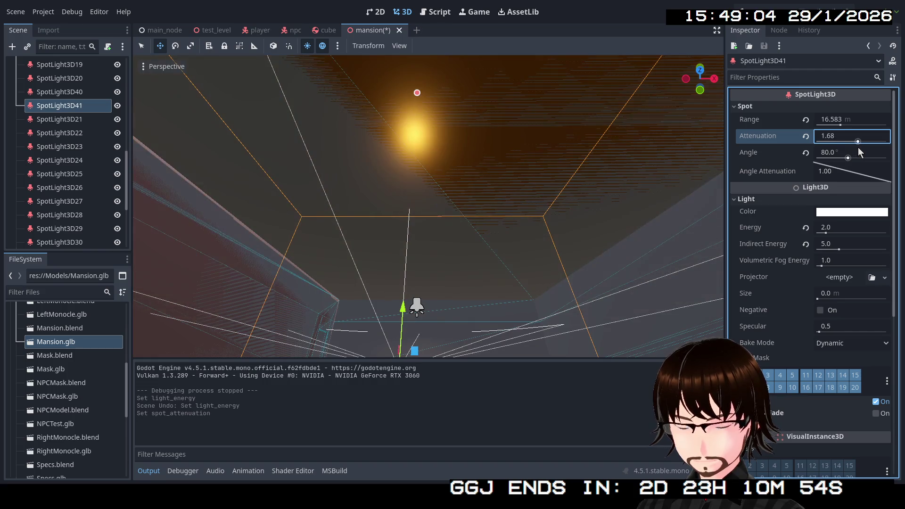
key("ctrl+z")
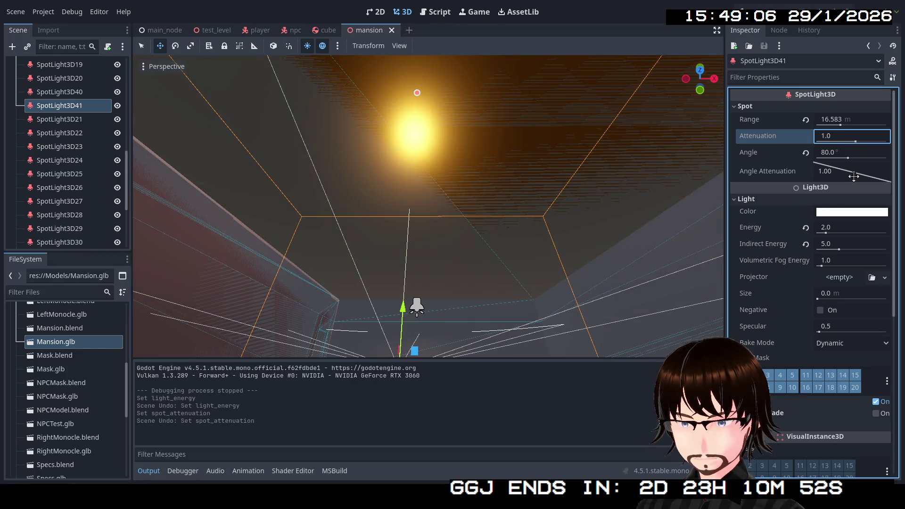
Step: Set SpotLight3D41's spot angle to 90° and turn off its shadows
mouse_move(868, 155)
left_mouse_down()
mouse_move(849, 168)
mouse_move(881, 168)
mouse_move(809, 157)
mouse_move(883, 153)
mouse_move(875, 154)
mouse_move(891, 166)
mouse_move(851, 169)
mouse_move(848, 159)
mouse_move(829, 161)
mouse_move(867, 167)
mouse_move(856, 167)
left_mouse_up()
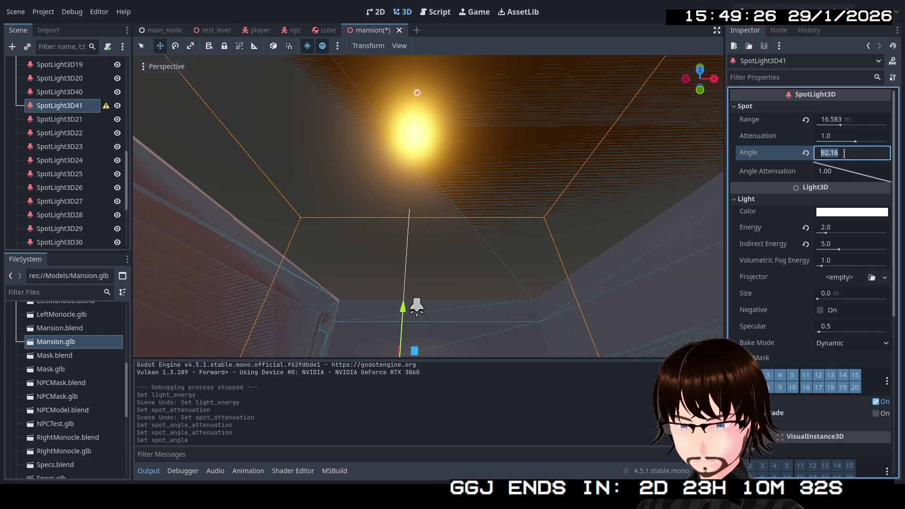
type("90")
key("Return")
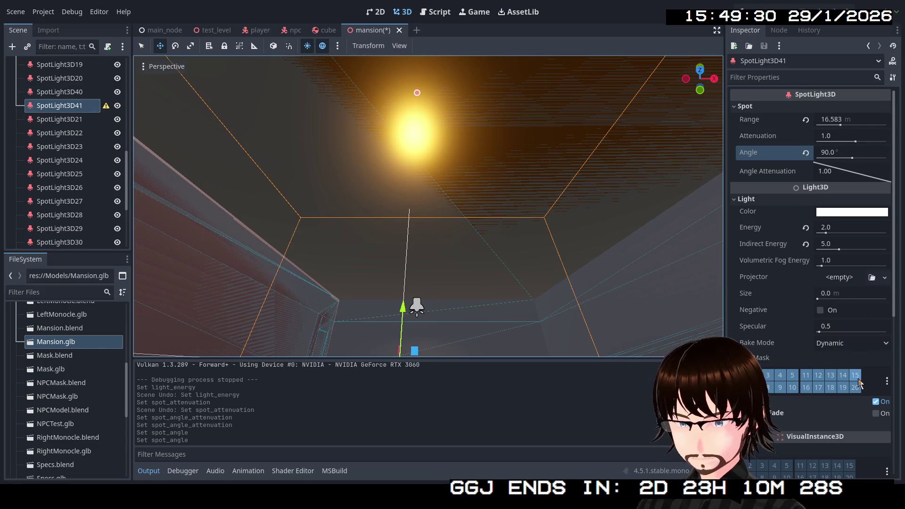
left_click(876, 404)
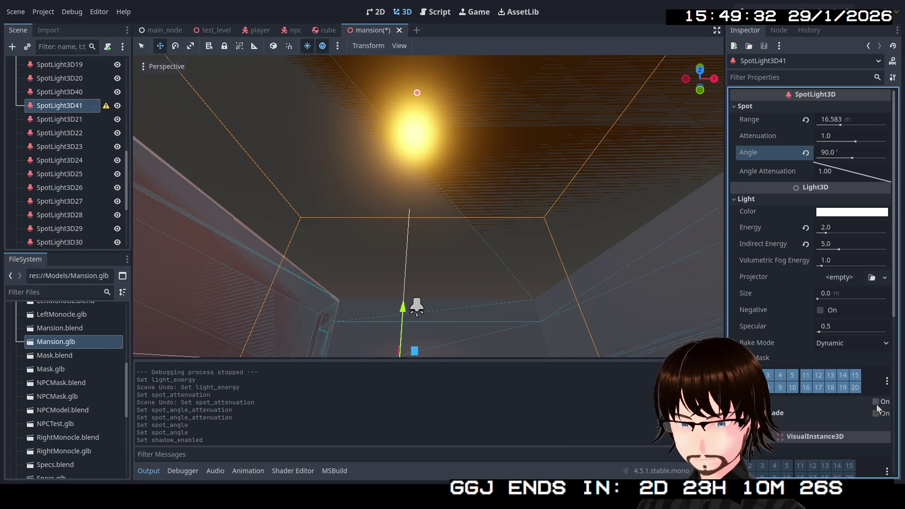
left_click(878, 414)
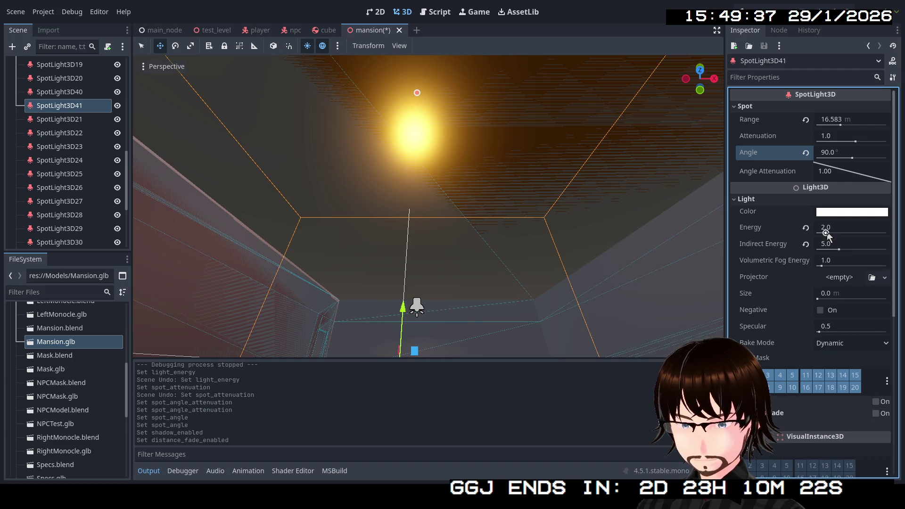
Step: Set the light's energy to 20.644, size to 1 m and indirect energy to 0
mouse_move(829, 234)
left_mouse_down()
mouse_move(902, 242)
mouse_move(844, 242)
left_mouse_up()
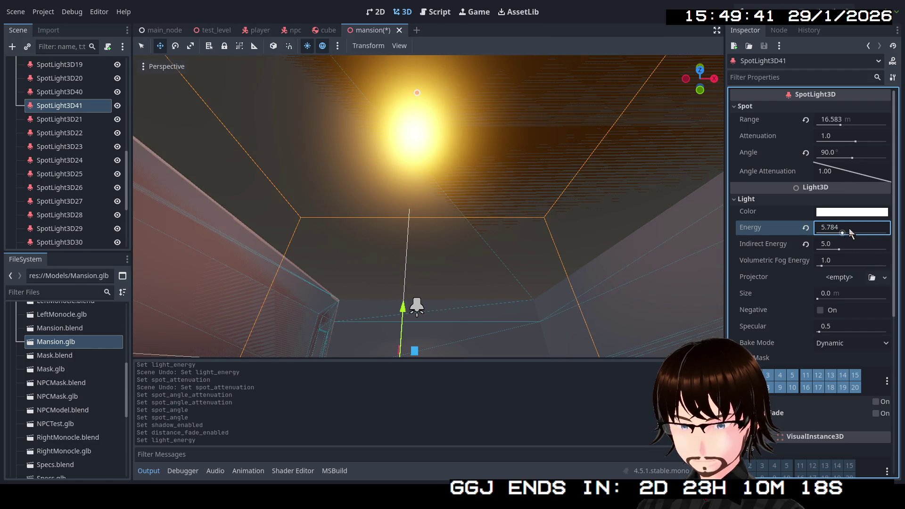
left_click_drag(820, 299, 904, 302)
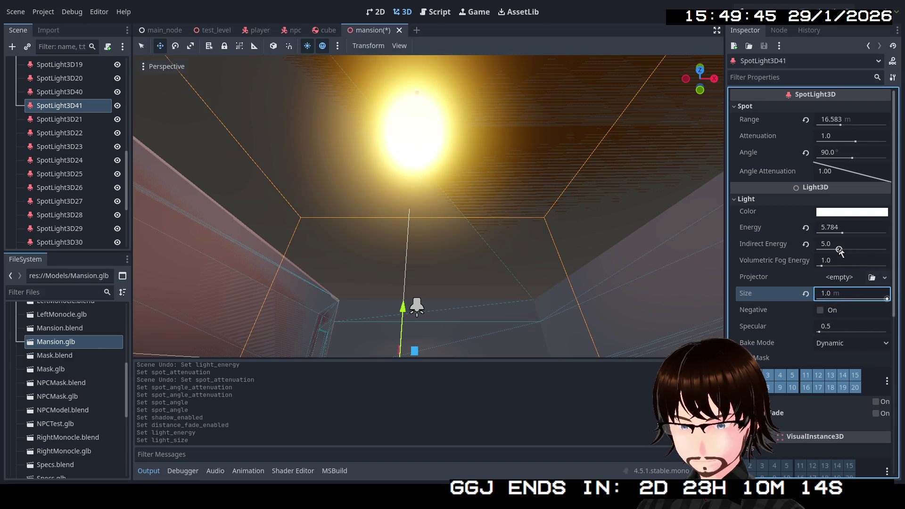
mouse_move(840, 250)
left_mouse_down()
mouse_move(838, 234)
mouse_move(816, 228)
mouse_move(889, 227)
left_mouse_up()
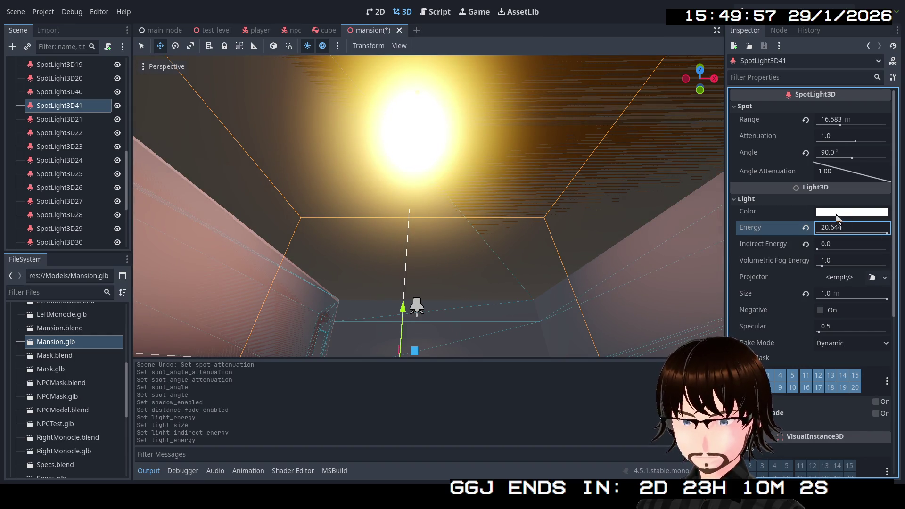
Step: Tint the light warm orange, hex 97641a
left_click(837, 214)
mouse_move(890, 278)
left_mouse_down()
mouse_move(890, 271)
mouse_move(894, 281)
left_mouse_up()
left_click_drag(827, 279, 840, 320)
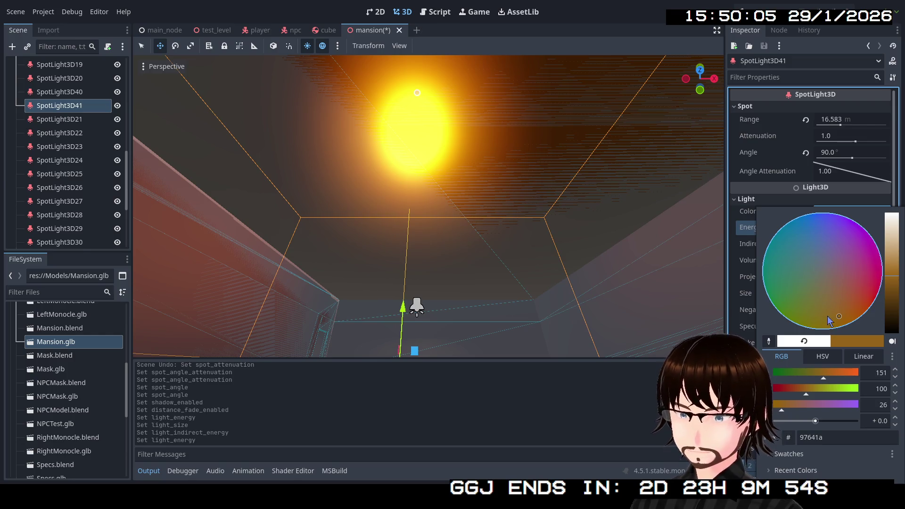
left_click(67, 92)
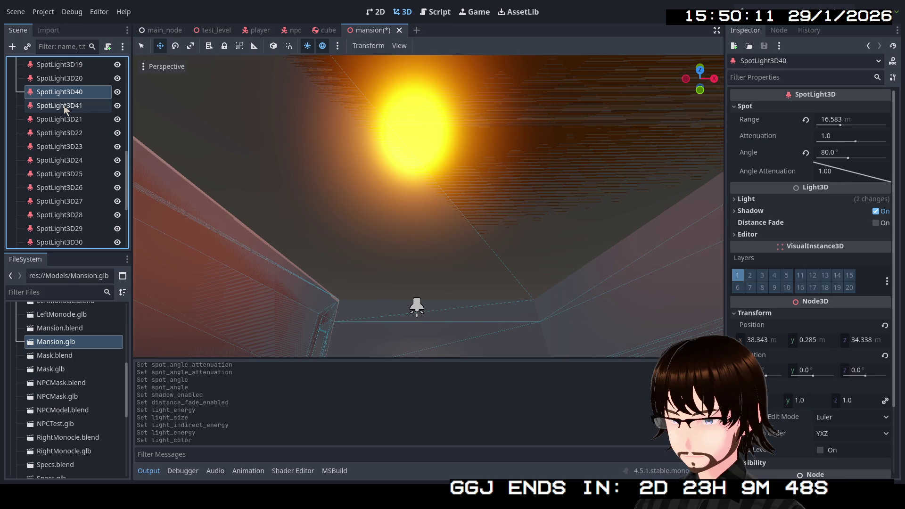
Step: Select SpotLight3D40 together with SpotLight3D41 and show their shared Spot properties
key("ctrl+d")
left_click(67, 94, "ctrl")
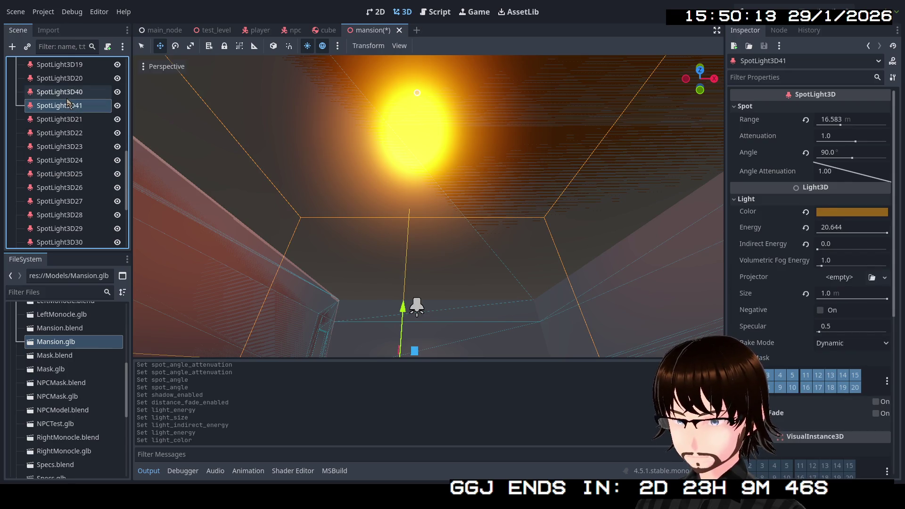
left_click(765, 108)
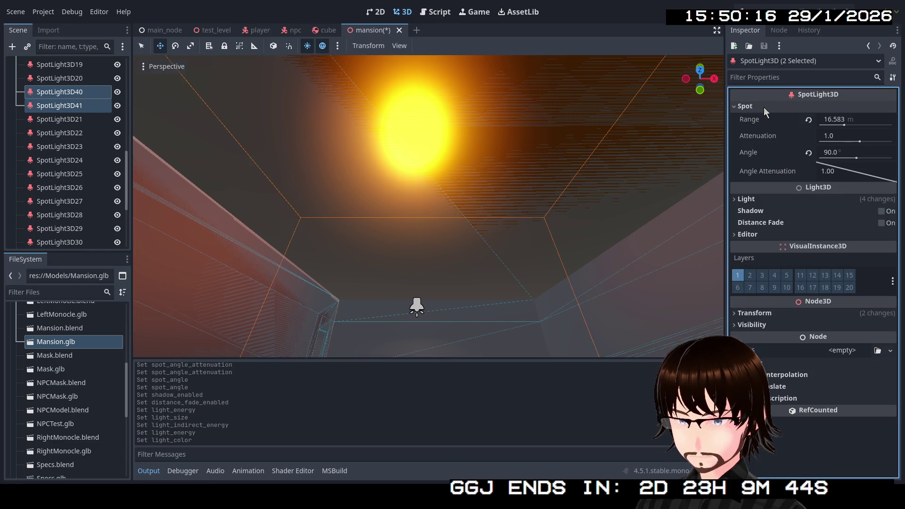
Step: Look through SpotLight3D41's node options and the Inspector dock options without changing anything
left_click(78, 109)
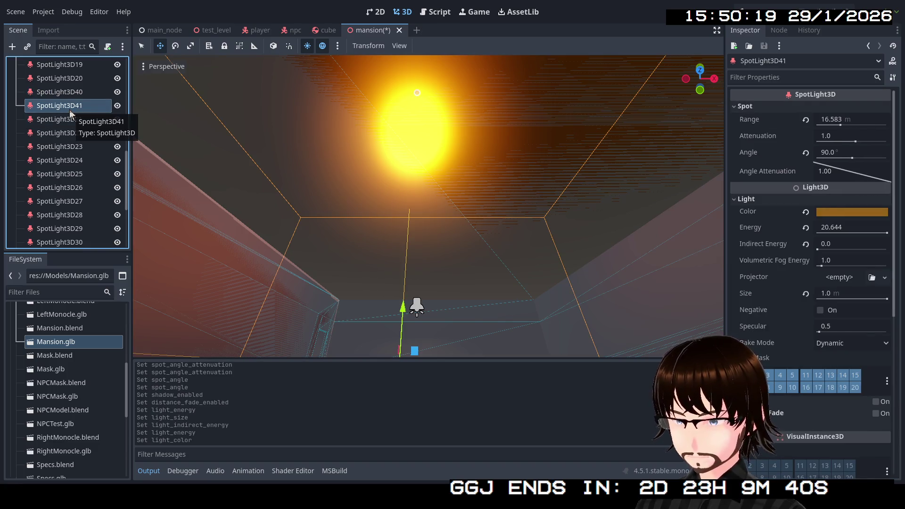
right_click(69, 110)
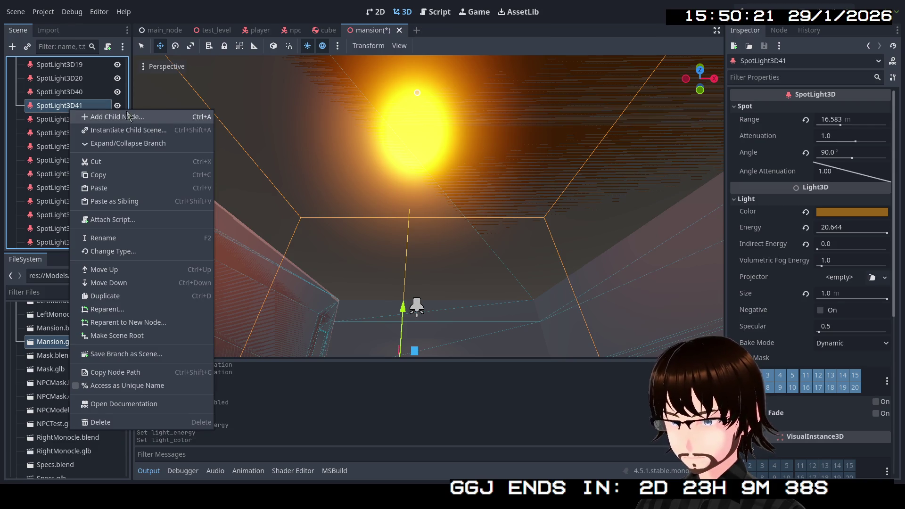
left_click(781, 108)
left_click(782, 110)
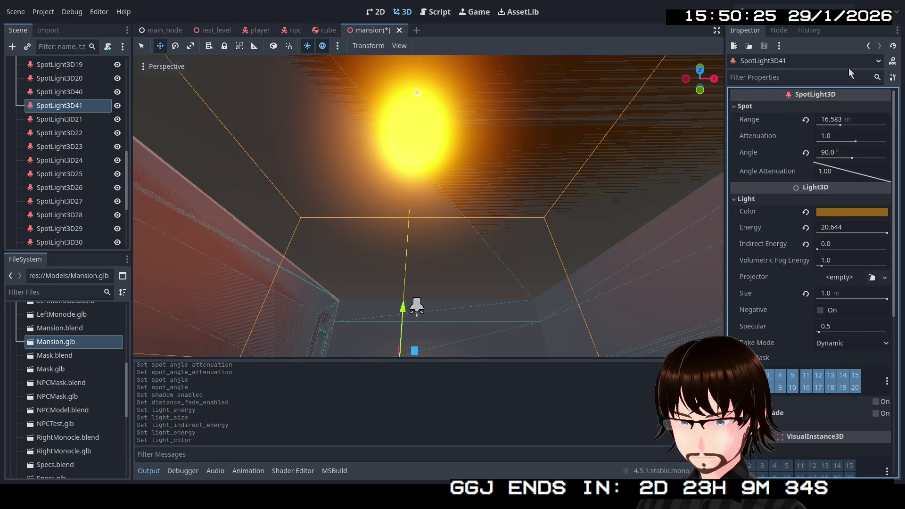
left_click(897, 31)
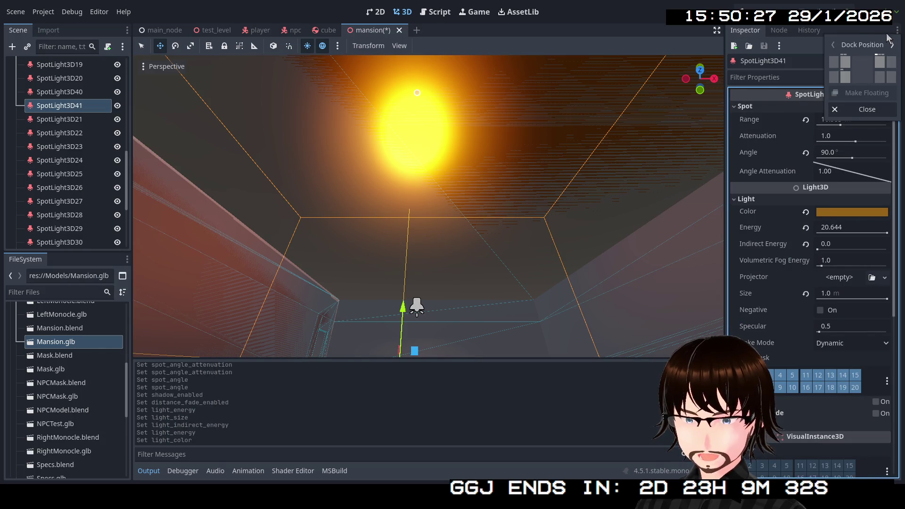
left_click(846, 33)
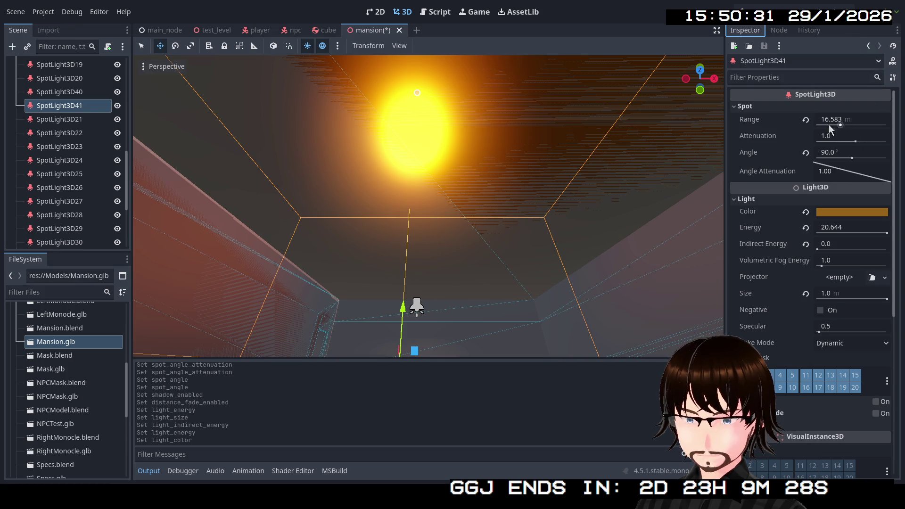
right_click(63, 108)
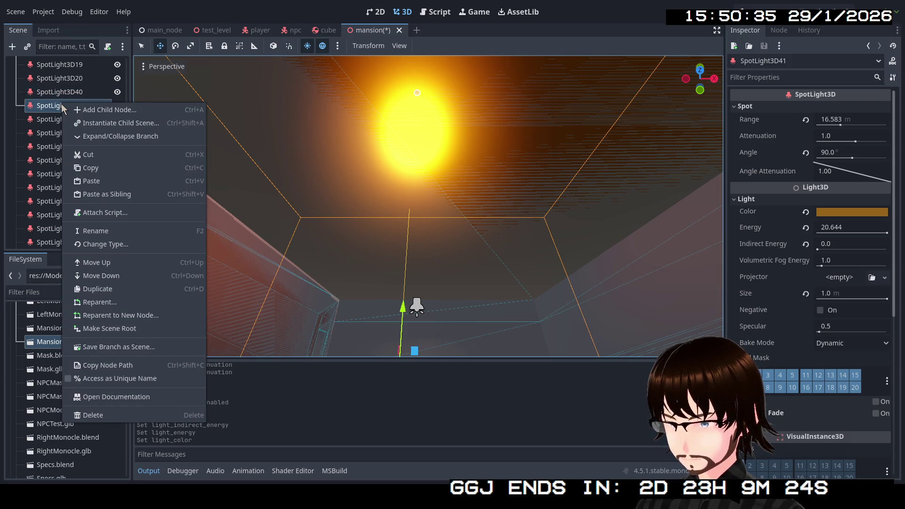
Step: Compare SpotLight3D40 with SpotLight3D41, then delete SpotLight3D40
left_click(66, 93)
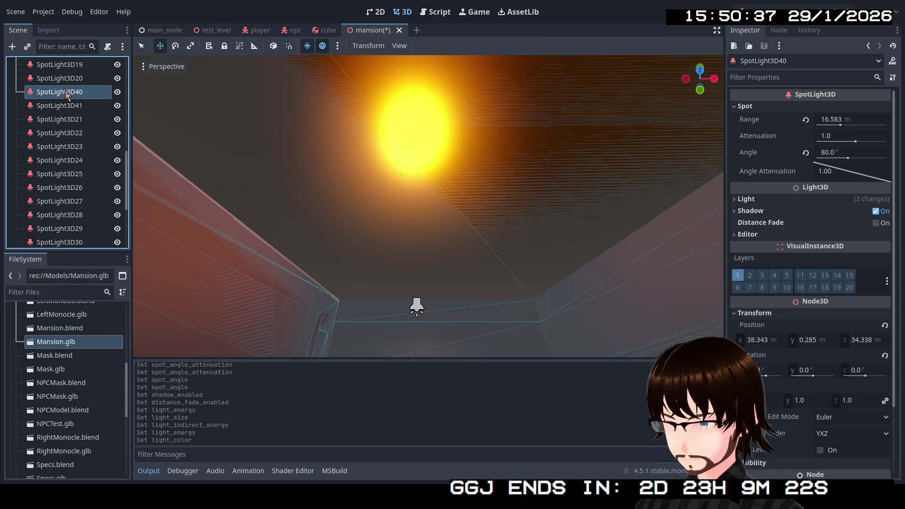
left_click(66, 105)
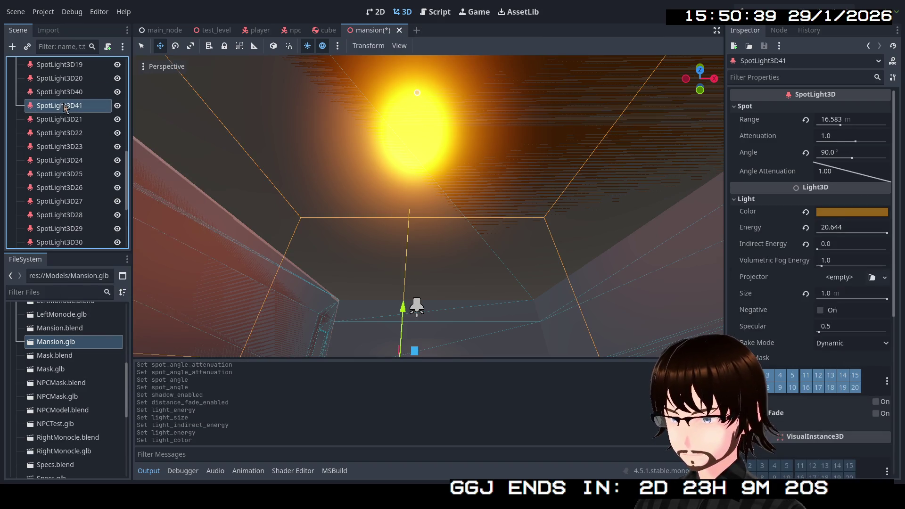
left_click(66, 92)
key("Delete")
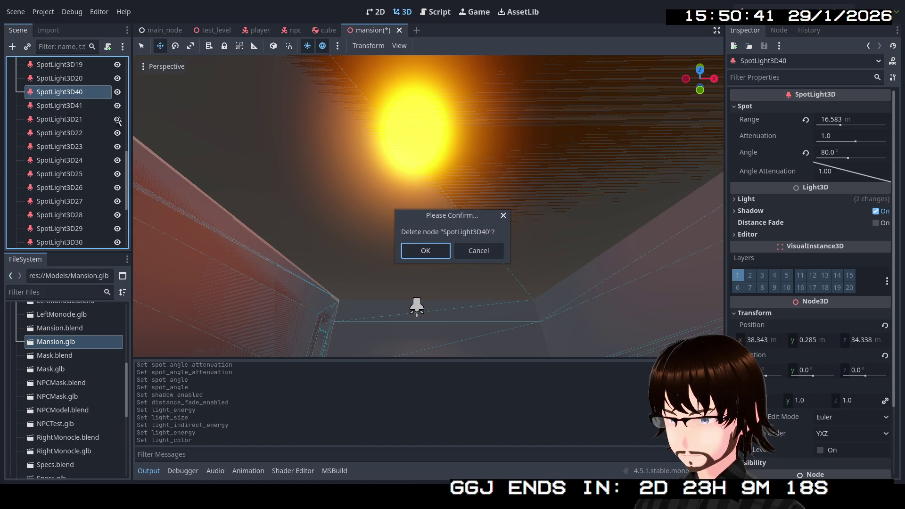
left_click(443, 249)
Step: Duplicate SpotLight3D41 as SpotLight3D42 and set its position z to 34.338
left_click(70, 93)
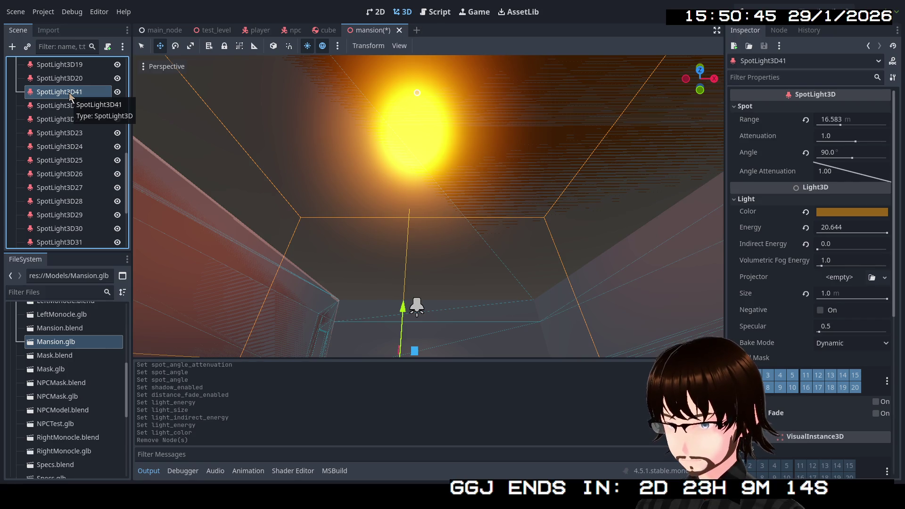
key("ctrl+d")
left_click(759, 247)
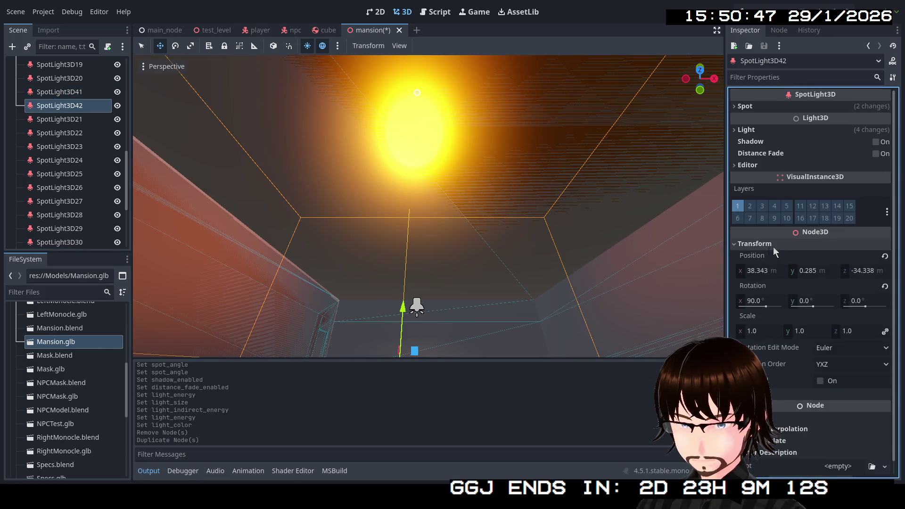
left_click(853, 271)
type("34.338")
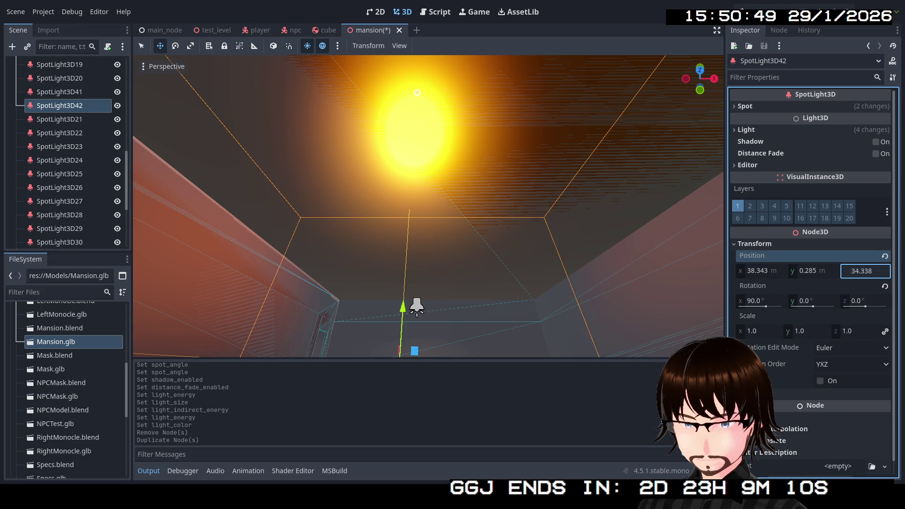
key("Return")
key("f")
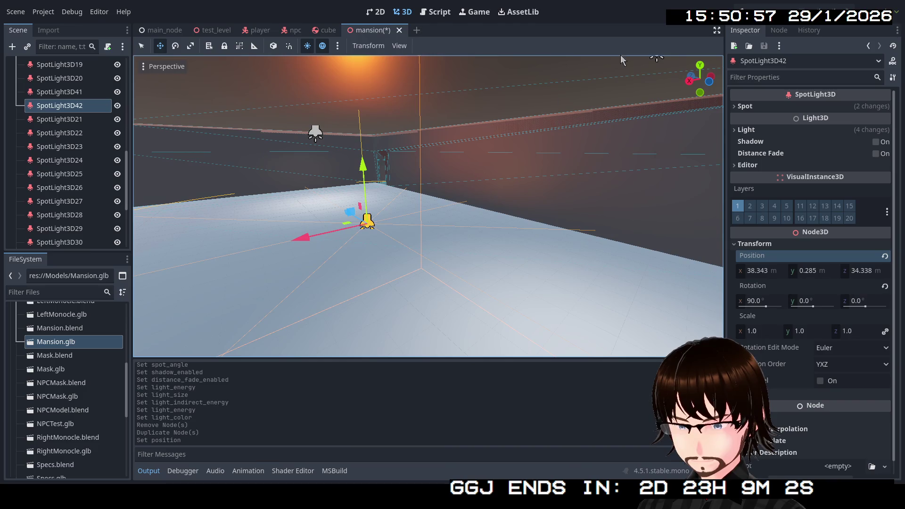
Step: Save and run the mansion, walk the corridor into the lit rooms, then stop the game
left_click(755, 22)
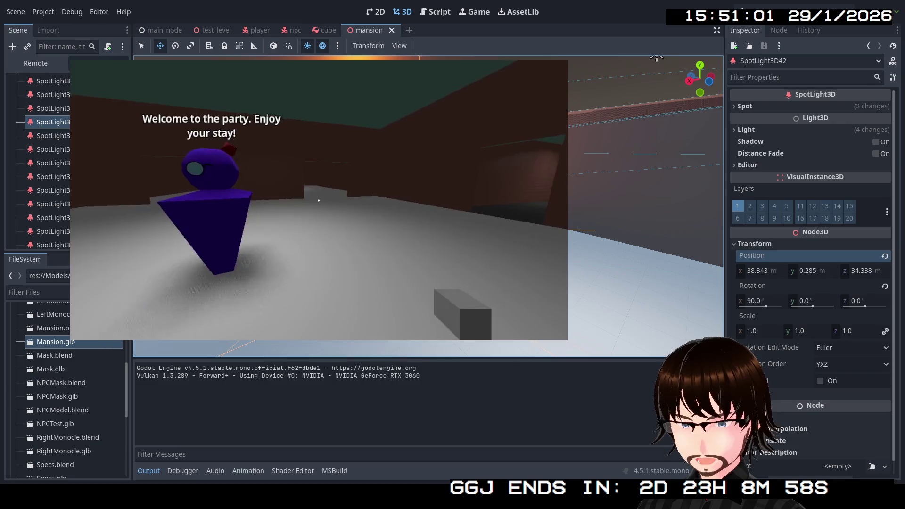
key("w")
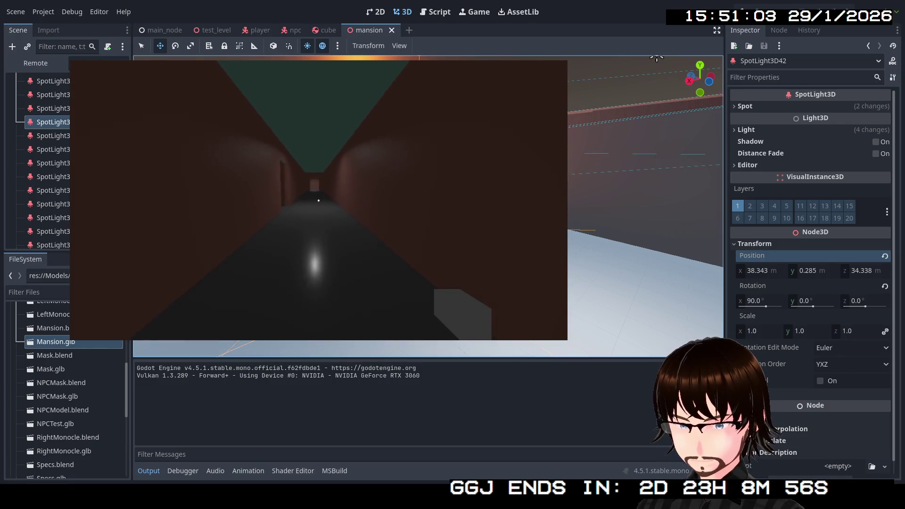
key("w")
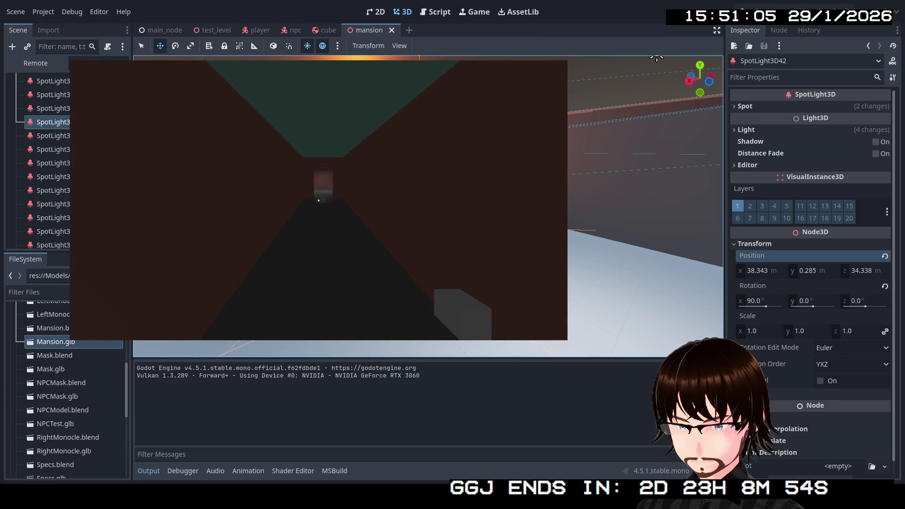
key("w")
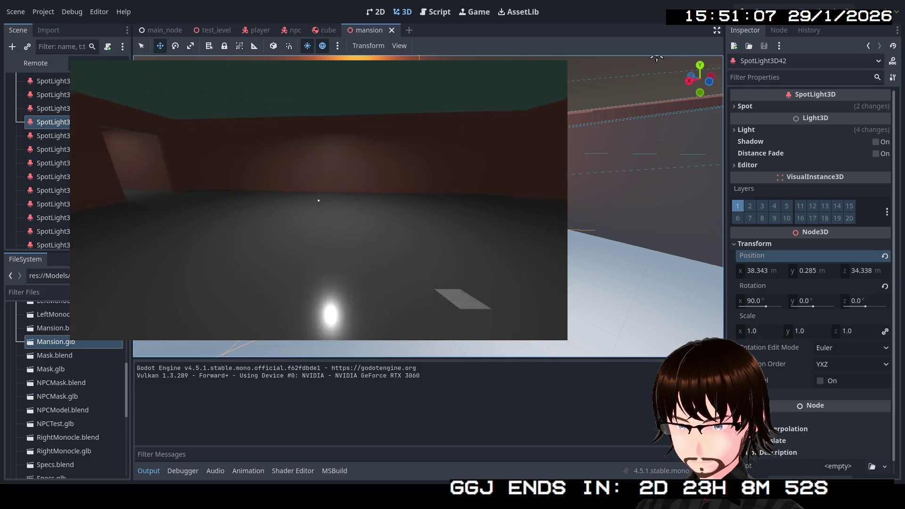
mouse_move(319, 200)
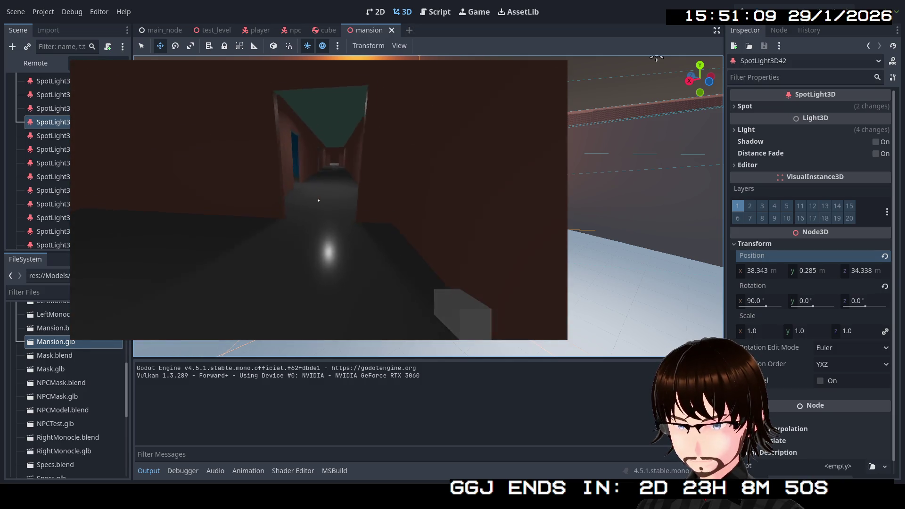
key("w")
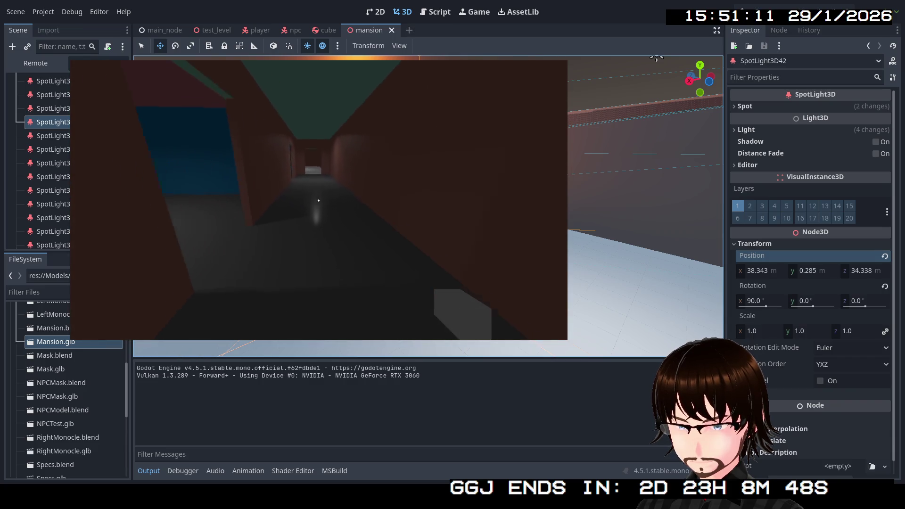
key("w")
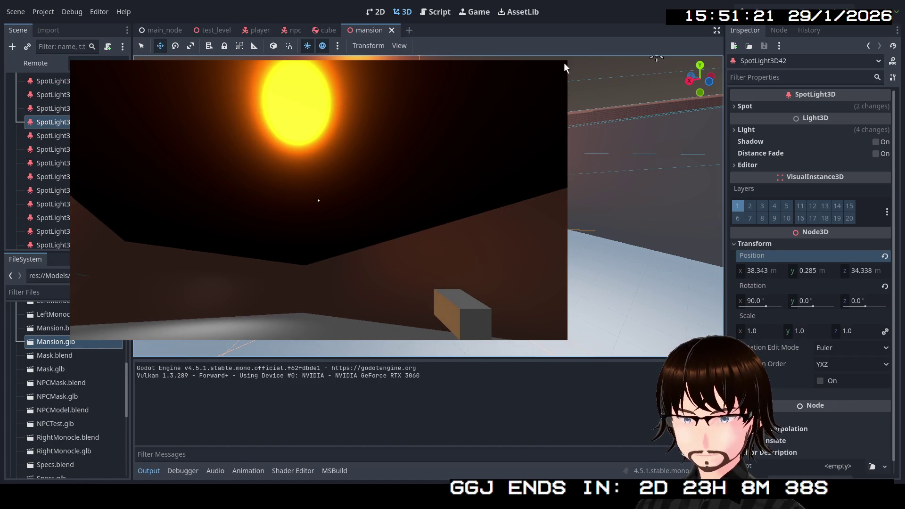
key("Escape")
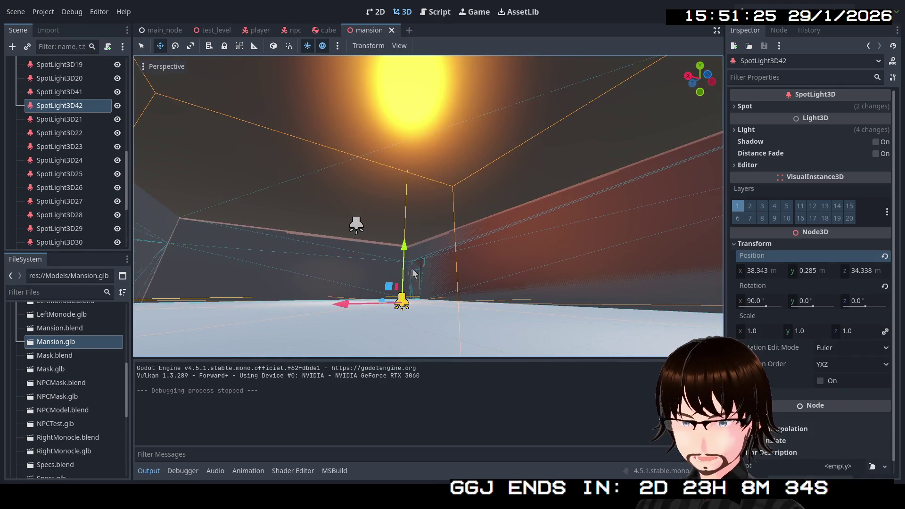
Step: Select the Rooms mesh and look through its geometry and surface material override settings
left_click(355, 165)
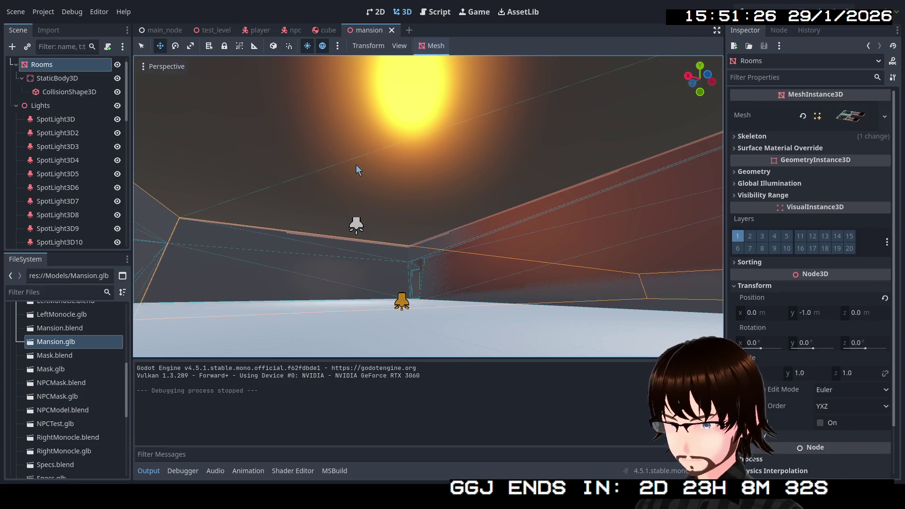
left_click(782, 171)
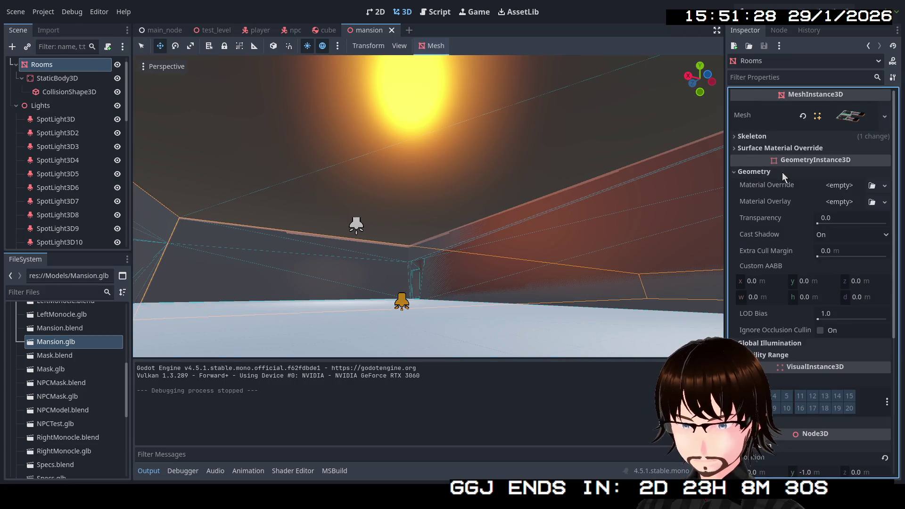
left_click(782, 171)
left_click(784, 148)
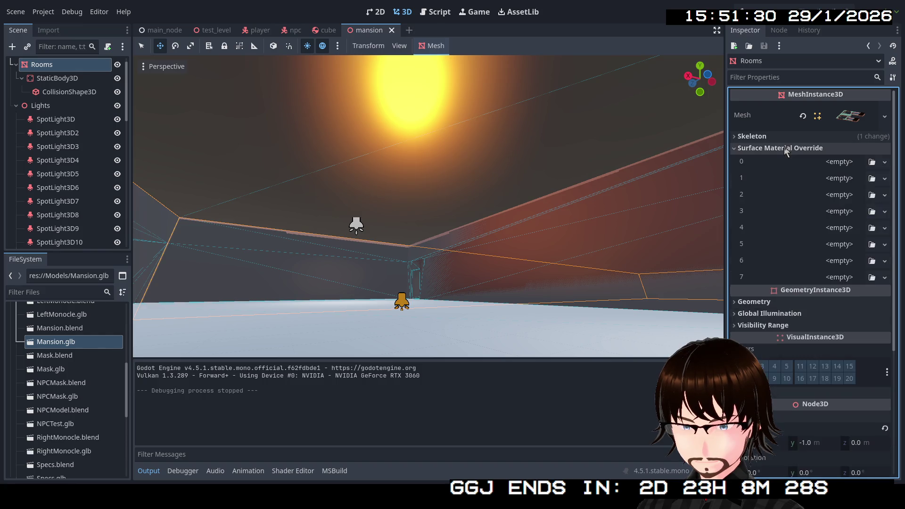
left_click(785, 147)
left_click(777, 174)
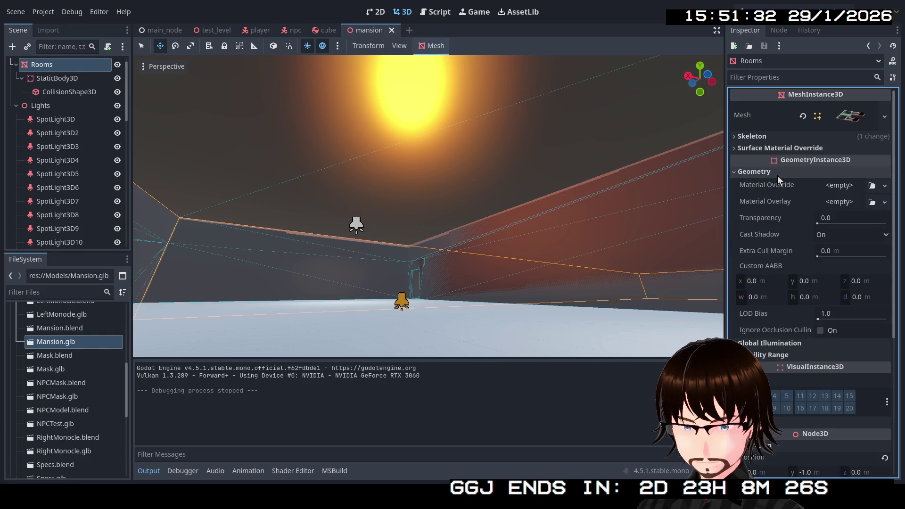
left_click(781, 176)
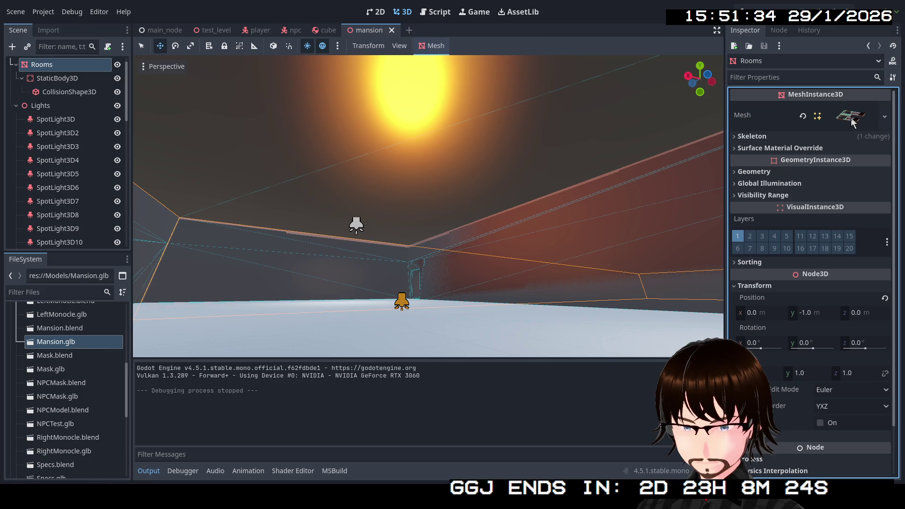
Step: Raise the GoldCeiling material's roughness from 0.3 to 0.72, then save and run the game
left_click(849, 122)
left_click(782, 410)
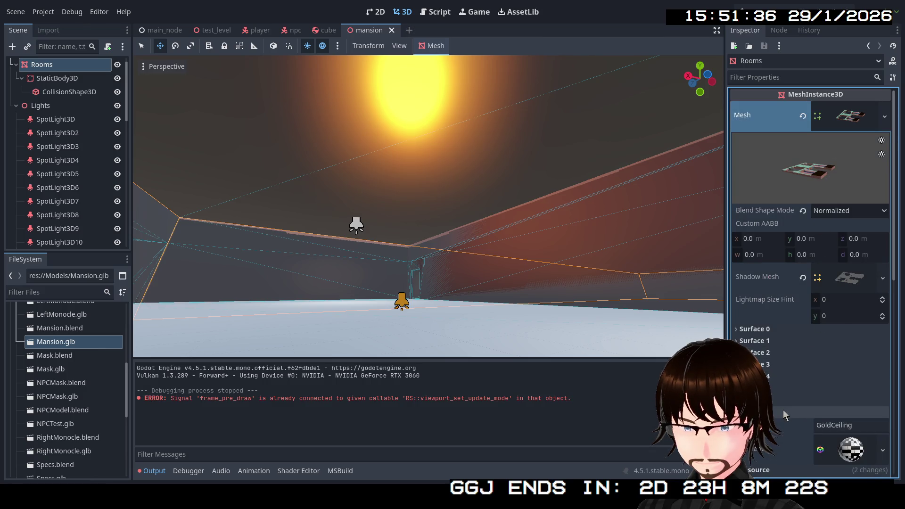
left_click(849, 451)
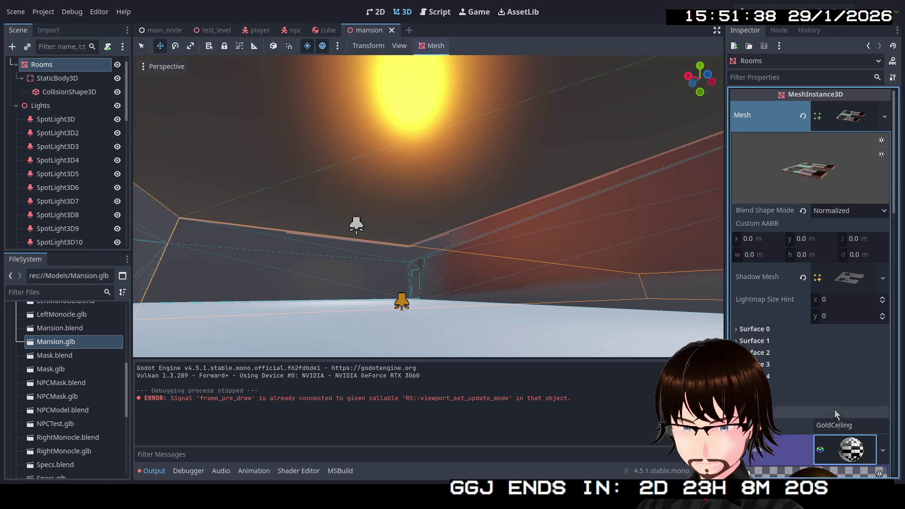
scroll(825, 386, "down", 5)
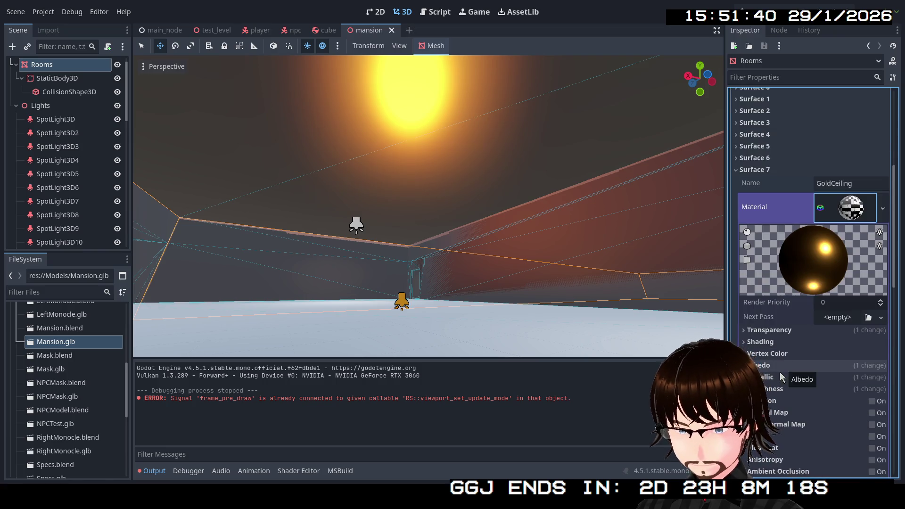
left_click(783, 389)
left_click_drag(839, 408, 869, 410)
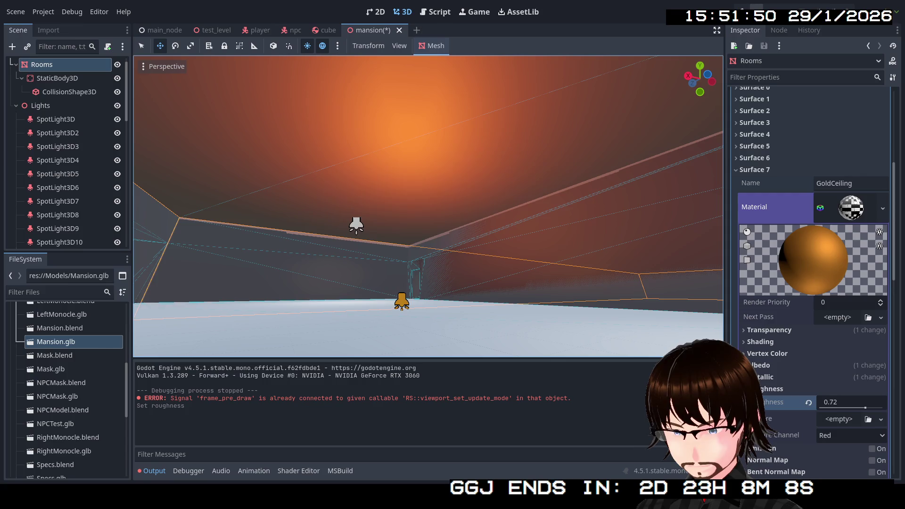
left_click(771, 15)
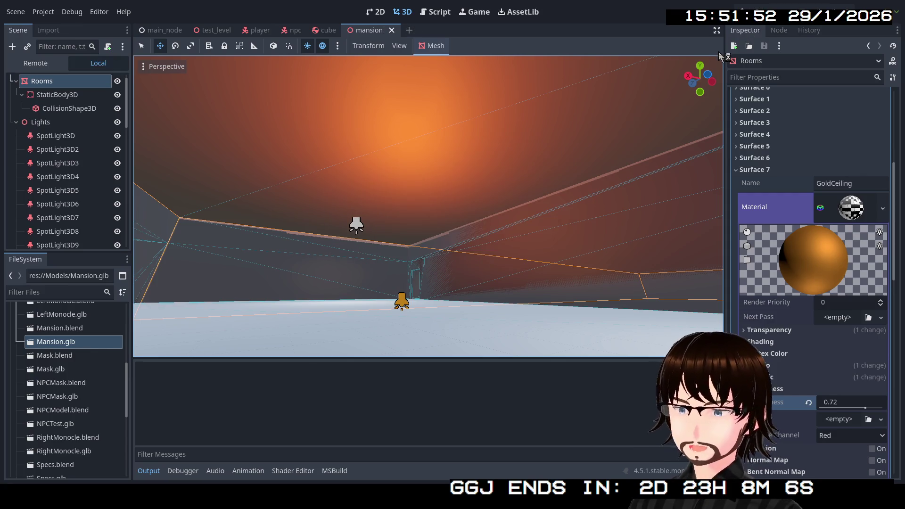
Step: Walk from the NPC down the corridors into the room under the ceiling light
key("w")
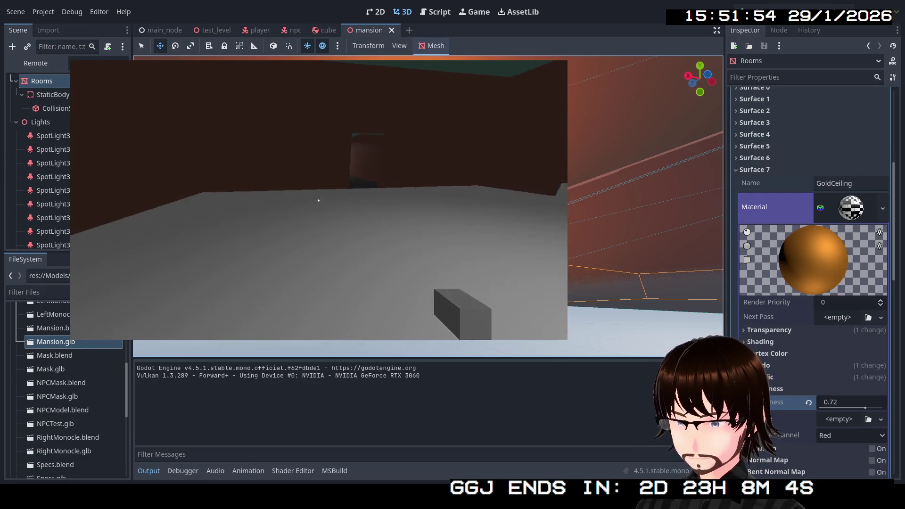
key("w")
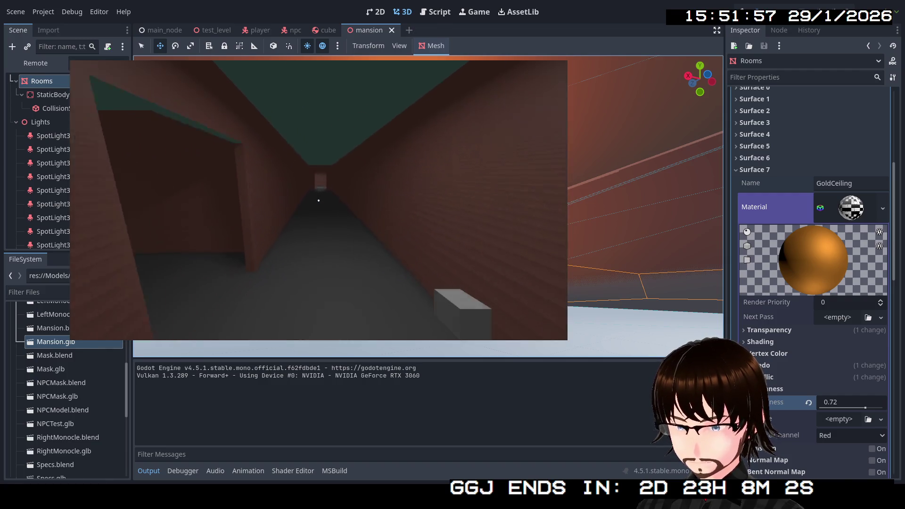
key("w")
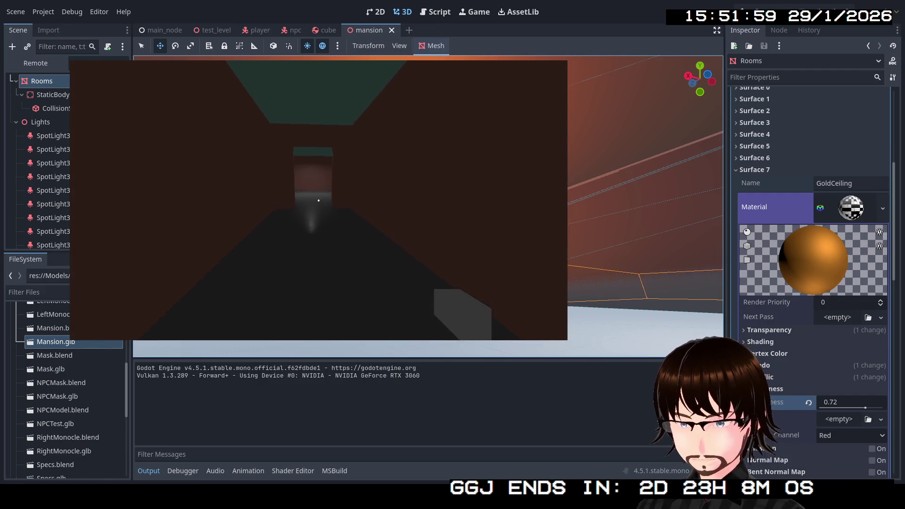
key("w")
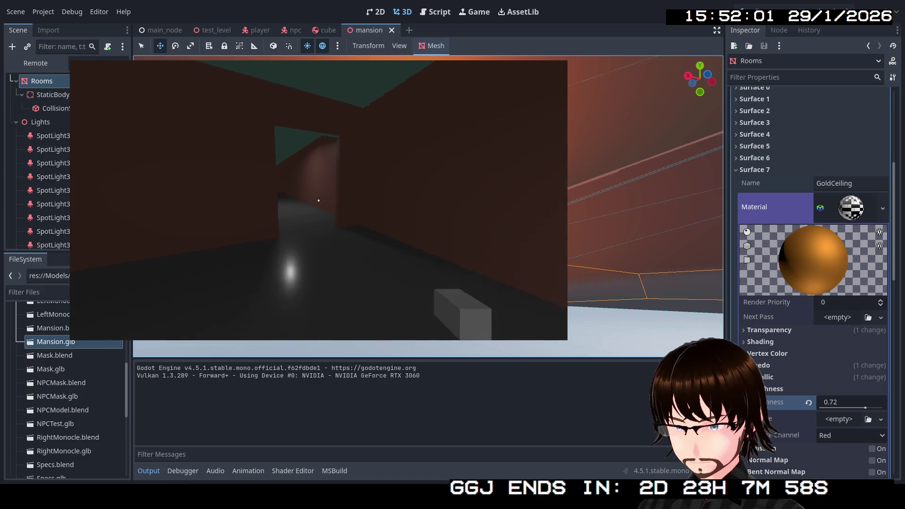
key("w")
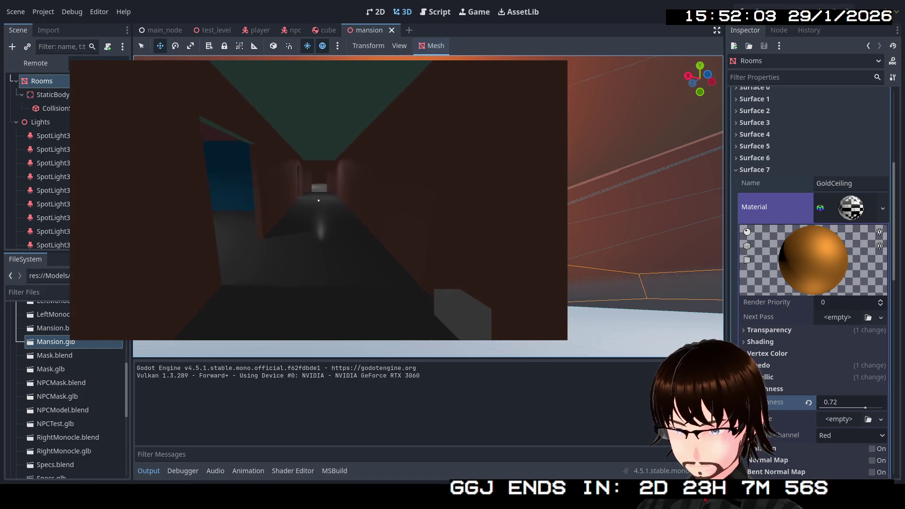
key("w")
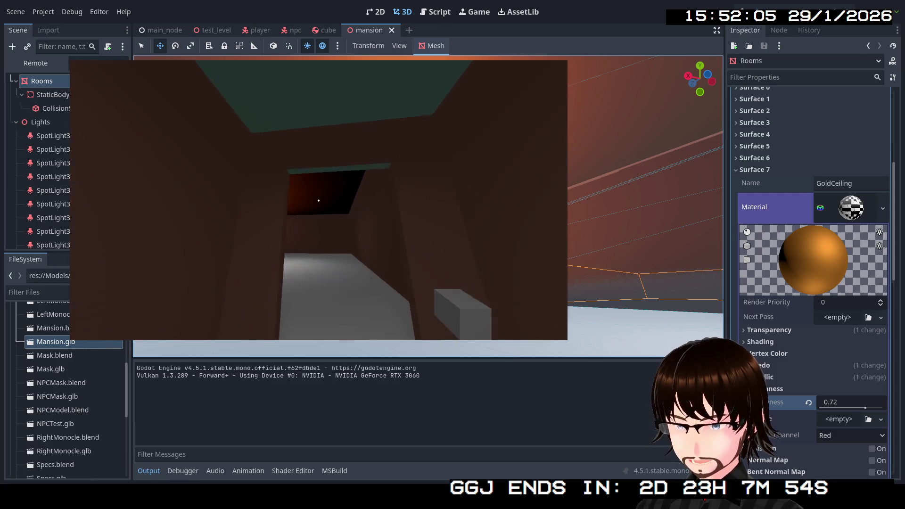
key("w")
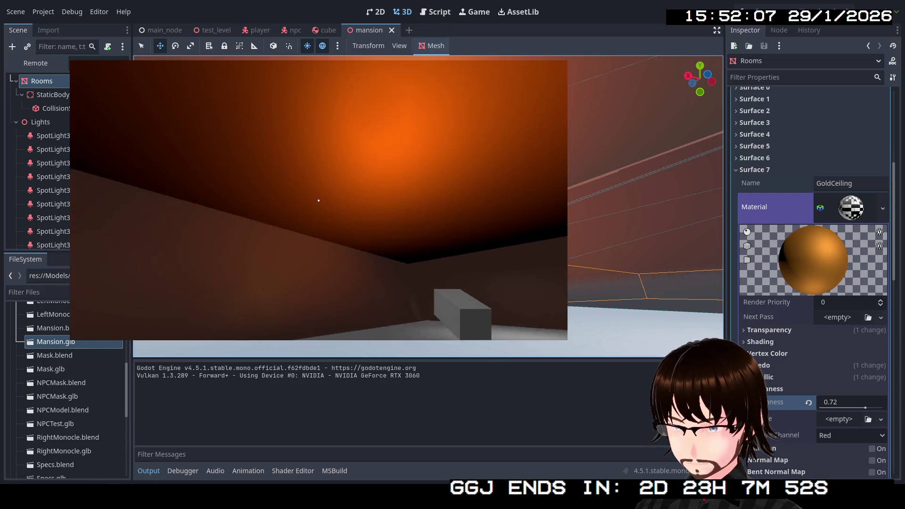
Step: Look around the room, return through the corner doorway down the corridor, and stop the game
key("w")
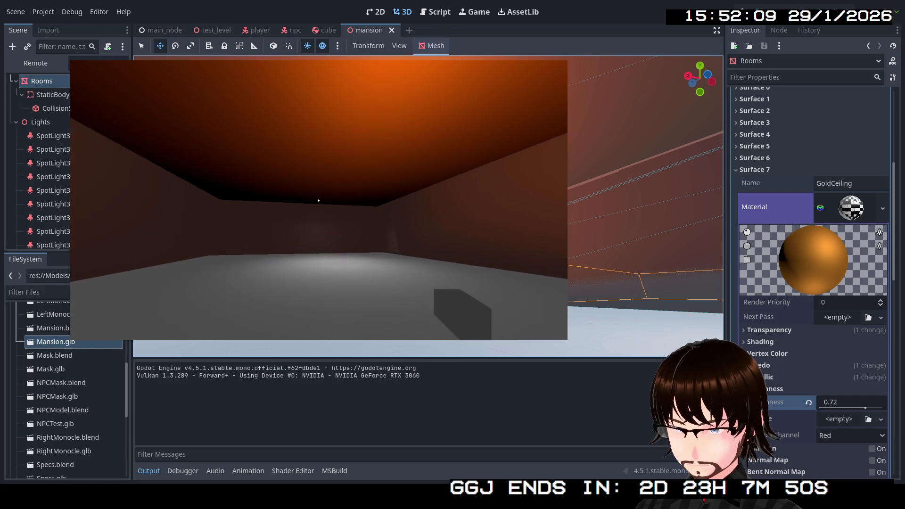
key("w")
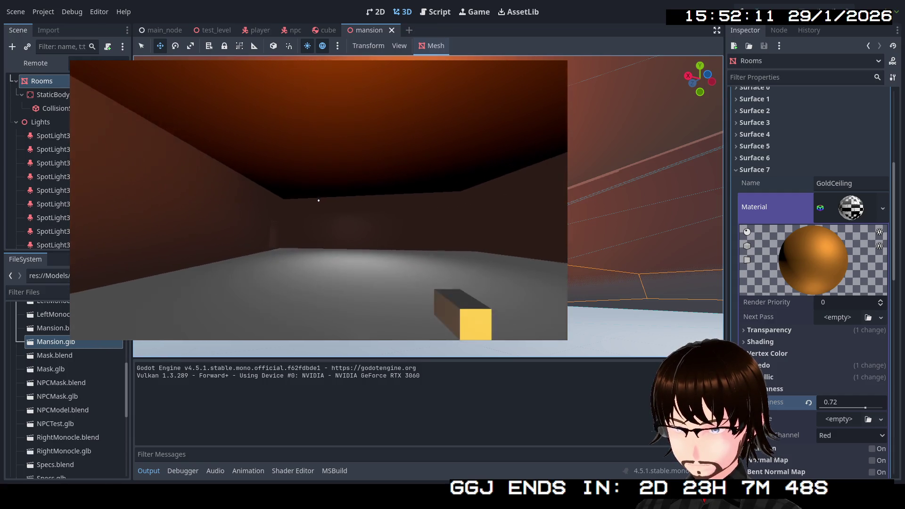
key("w")
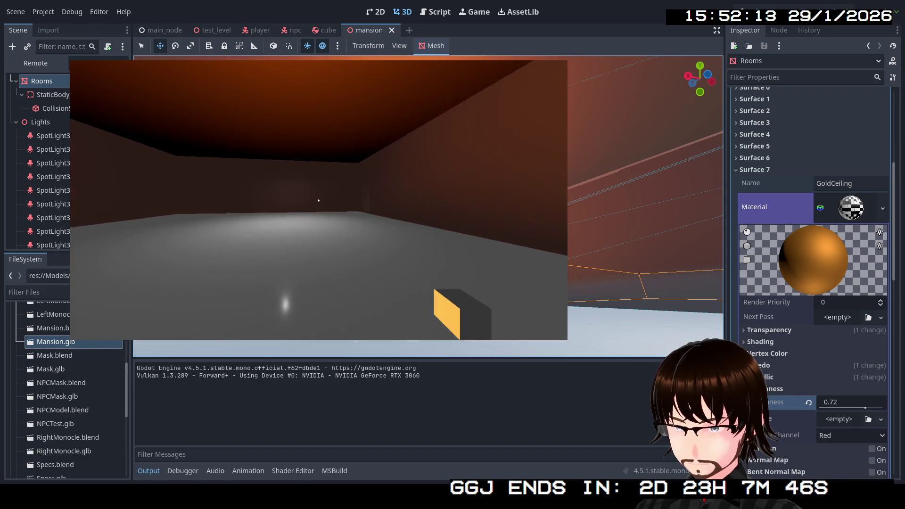
key("w")
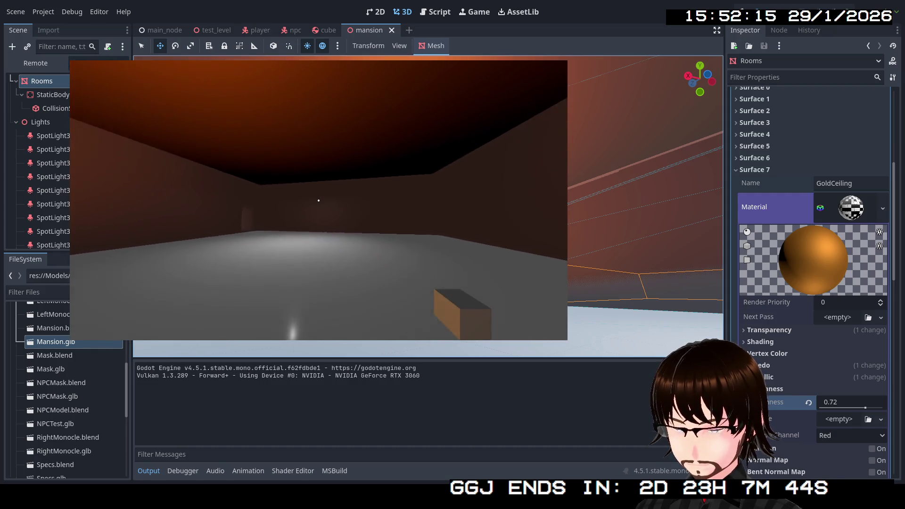
key("w")
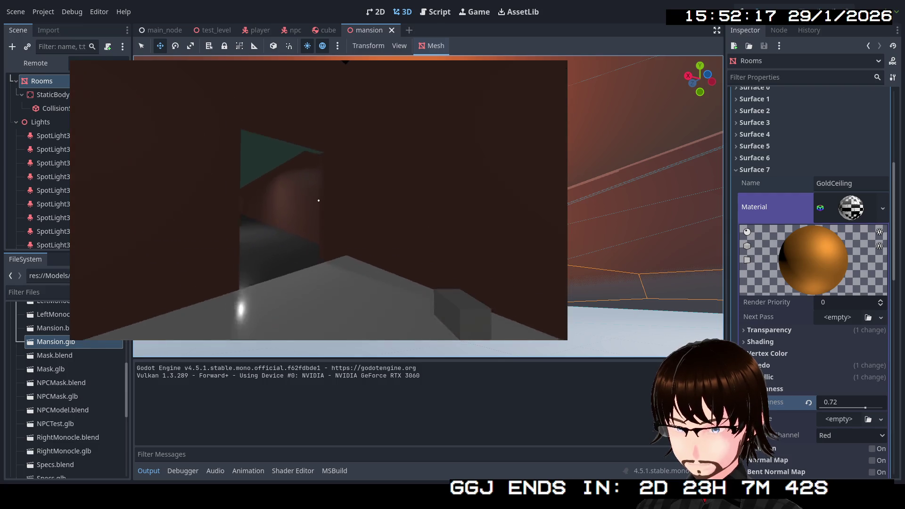
key("w")
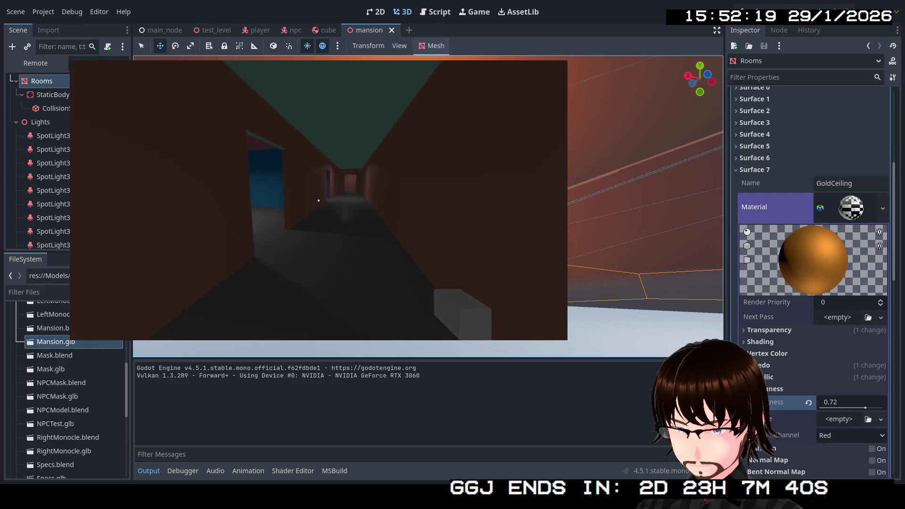
key("w")
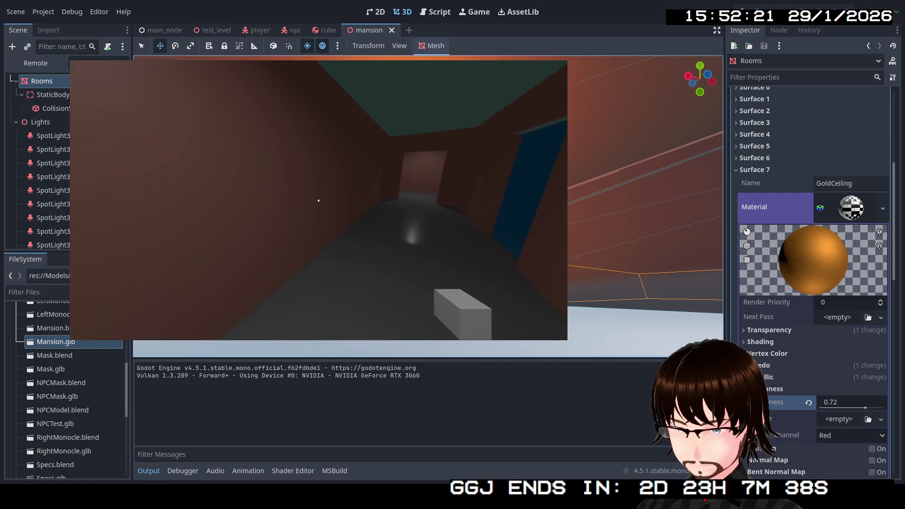
key("w")
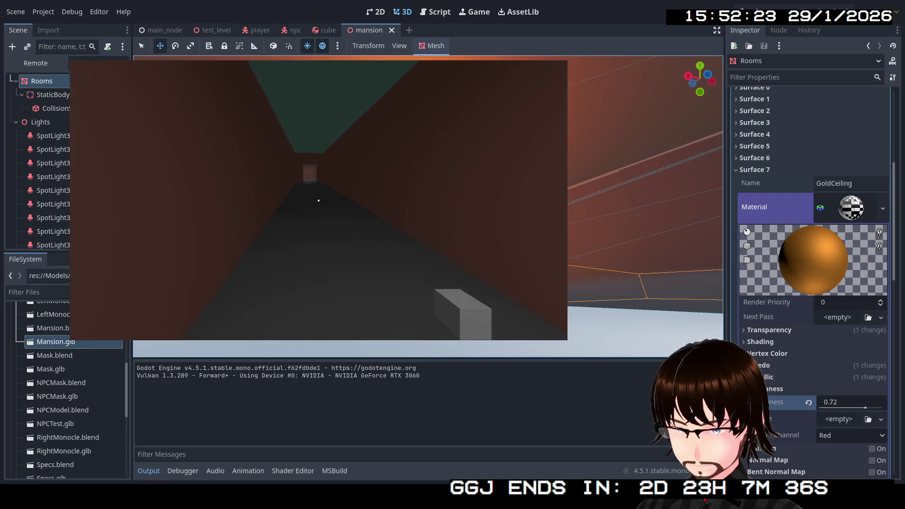
key("Escape")
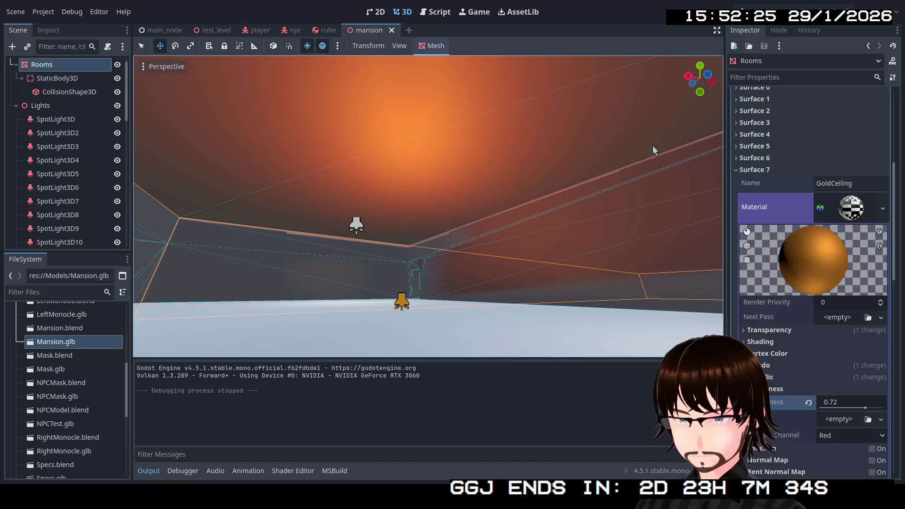
Step: Expand Surface 6, open its OuterMat material, and show the Albedo settings
key("w")
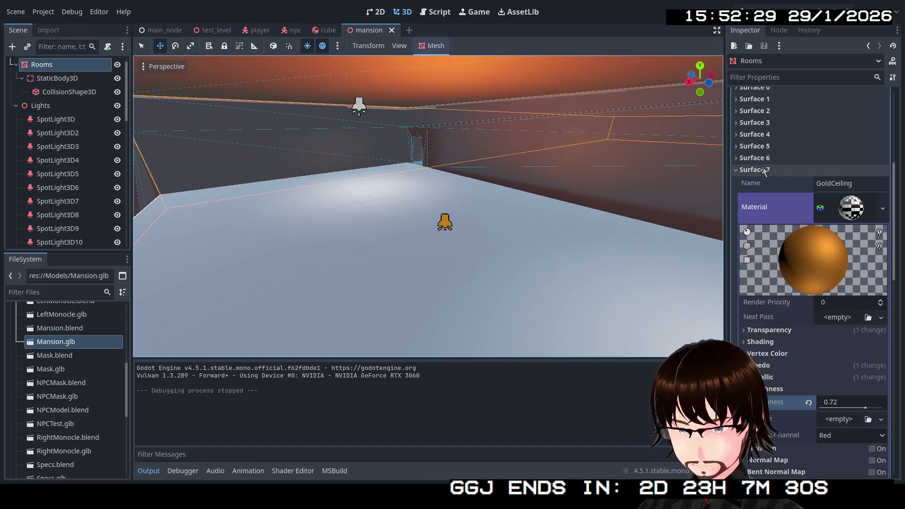
left_click(759, 169)
left_click(762, 169)
left_click(765, 159)
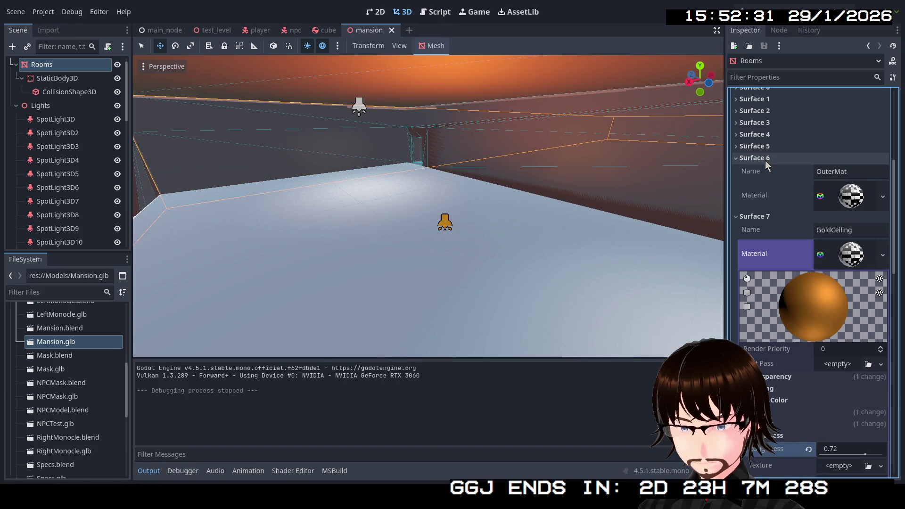
left_click(763, 216)
left_click(851, 198)
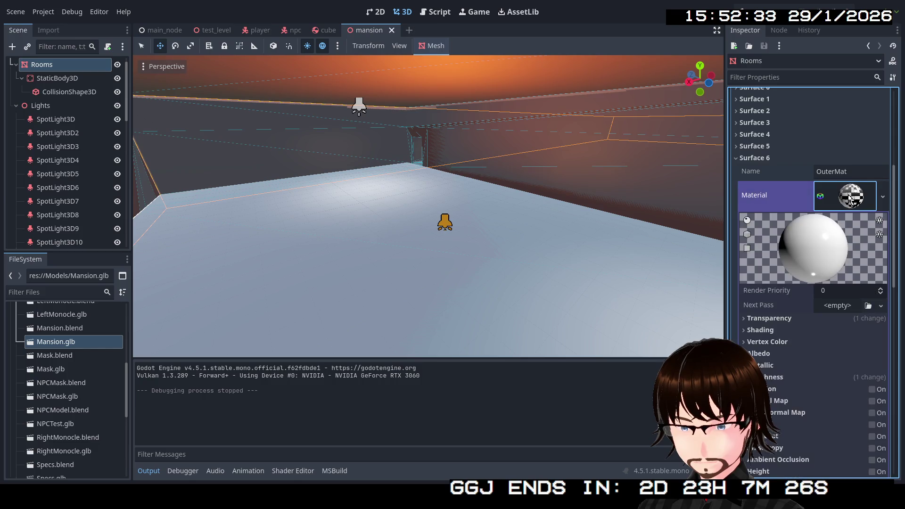
left_click(762, 354)
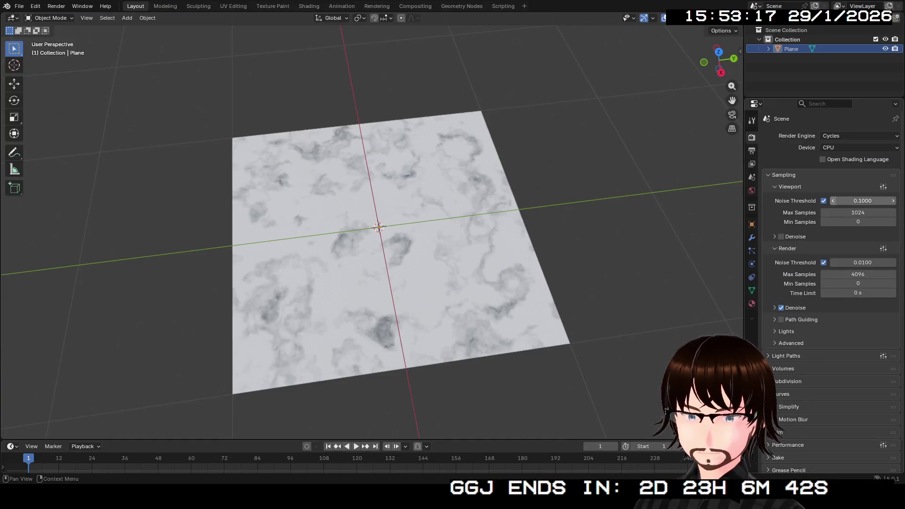
Step: Set viewport samples to 15 and render samples to 50, and render with GPU Compute
left_click(858, 213)
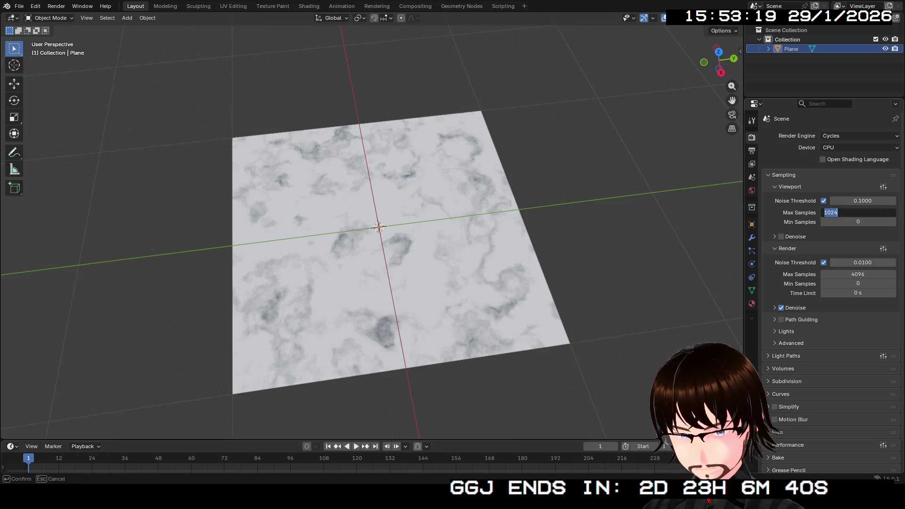
type("15")
left_click(858, 274)
type("50")
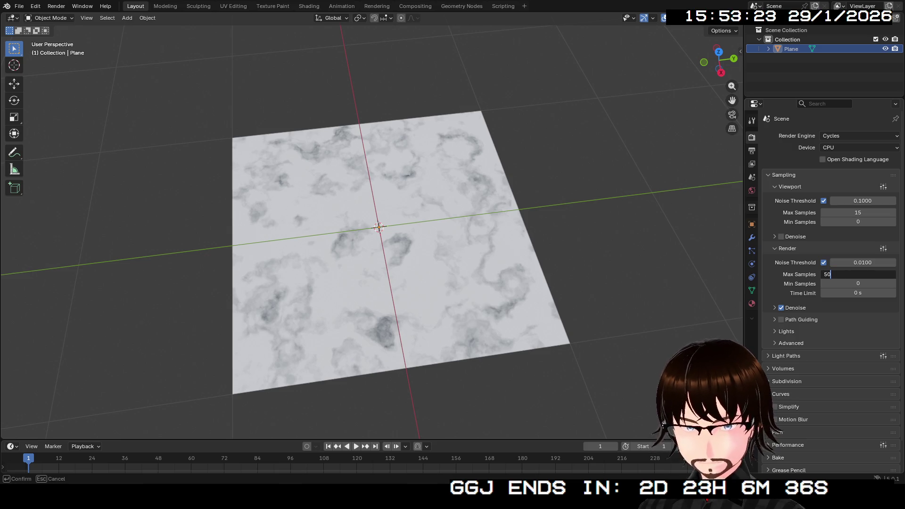
key("Return")
left_click(858, 148)
left_click(849, 168)
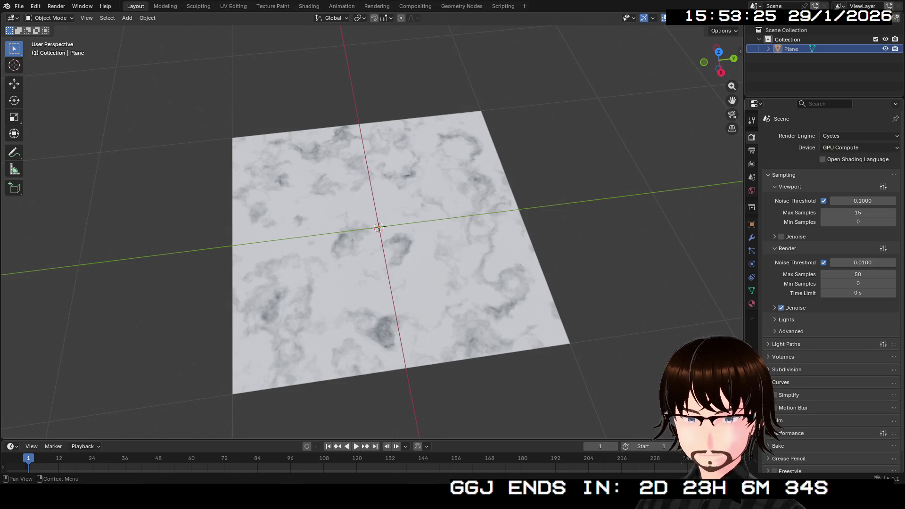
Step: Check the Film and Performance panels, then expand the Bake panel
scroll(830, 283, "down", 1)
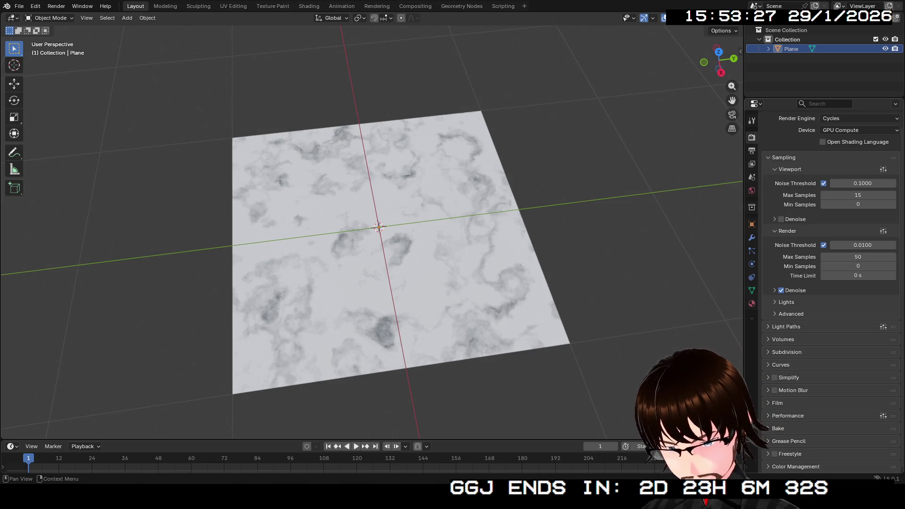
left_click(778, 403)
scroll(829, 283, "down", 2)
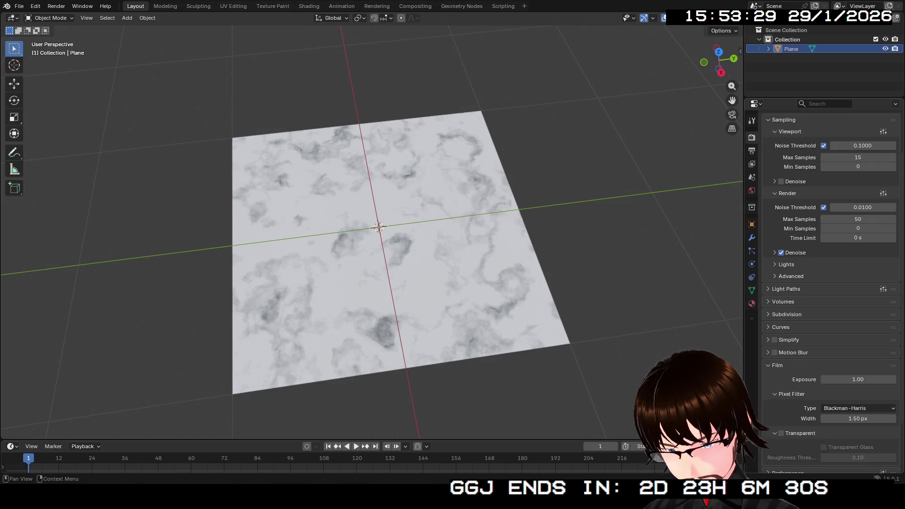
left_click(777, 365)
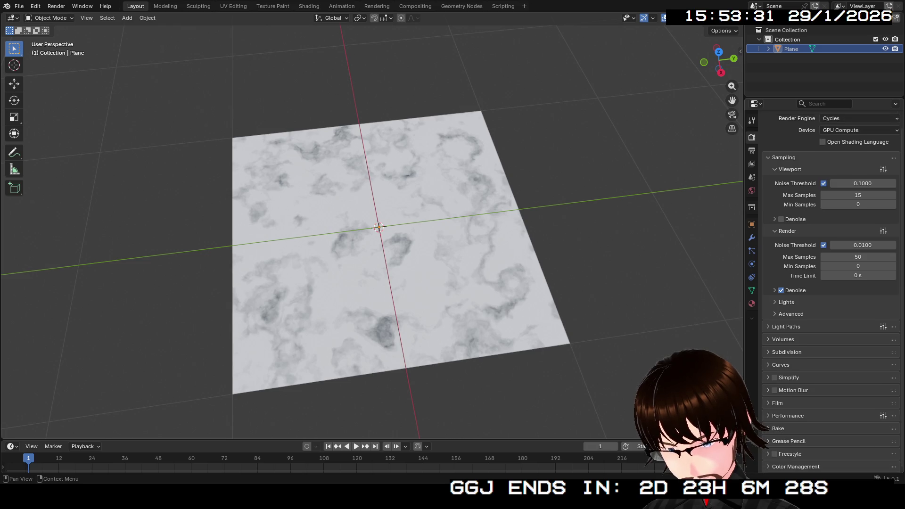
left_click(788, 416)
scroll(830, 283, "down", 6)
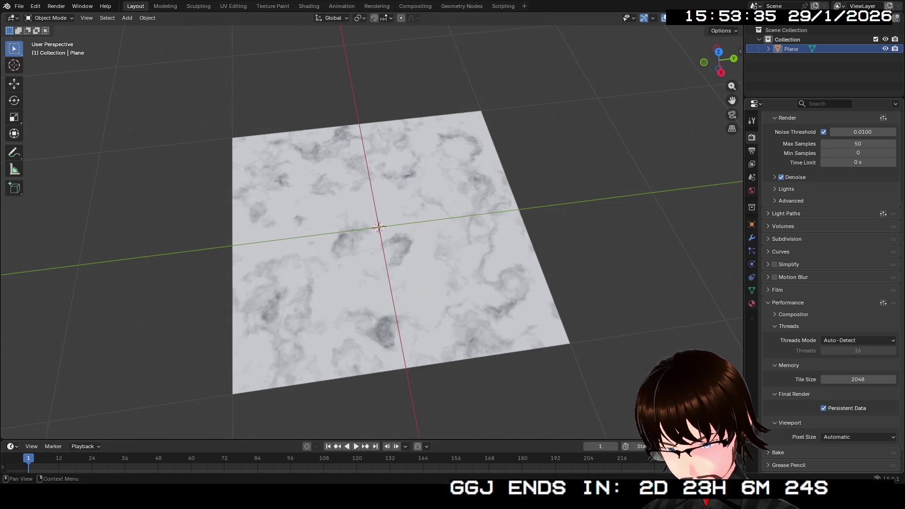
left_click(788, 303)
scroll(830, 282, "up", 5)
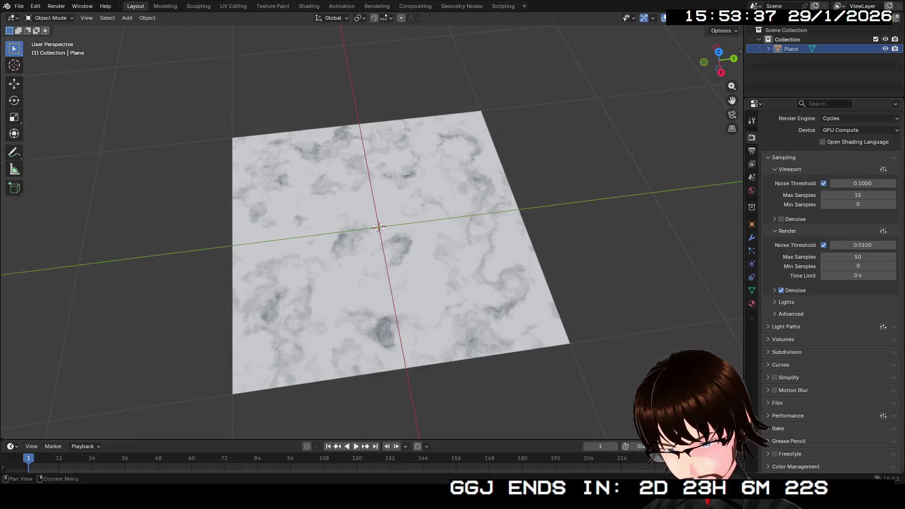
left_click(777, 429)
scroll(830, 283, "down", 8)
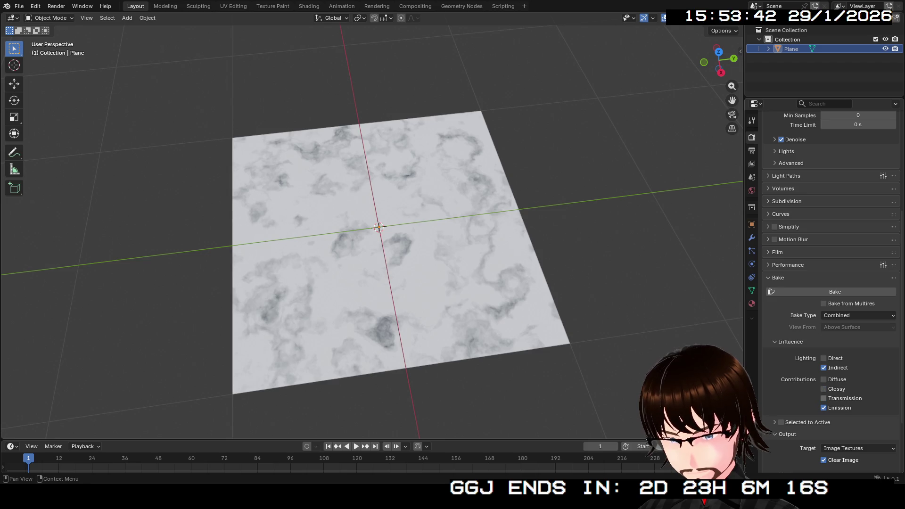
Step: Turn off Indirect, set Bake Type to Diffuse, view the plane from above, then enter UV Editing
left_click(824, 368)
left_click(858, 316)
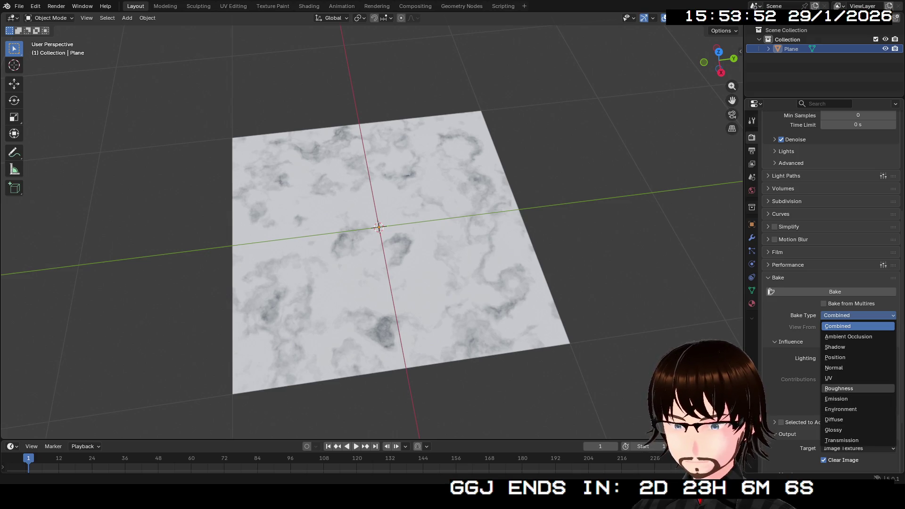
left_click(837, 420)
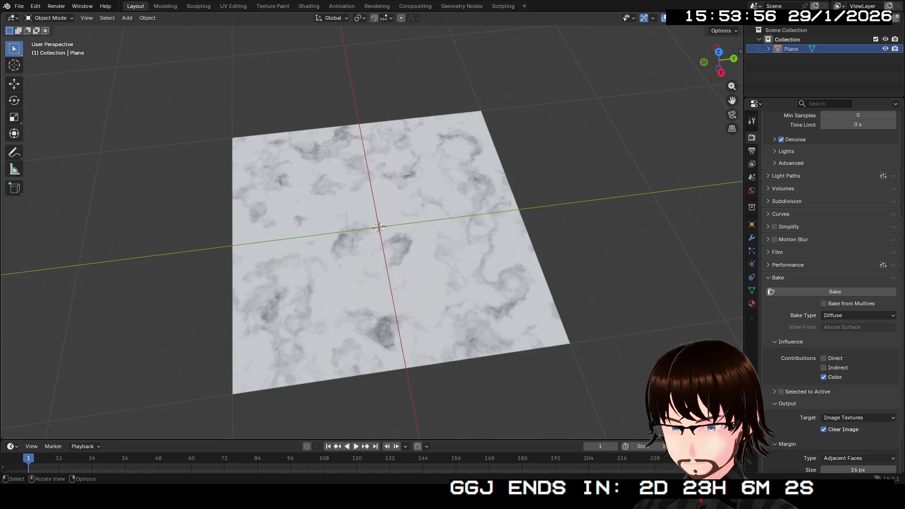
key("KP_8")
key("KP_8")
key("KP_8")
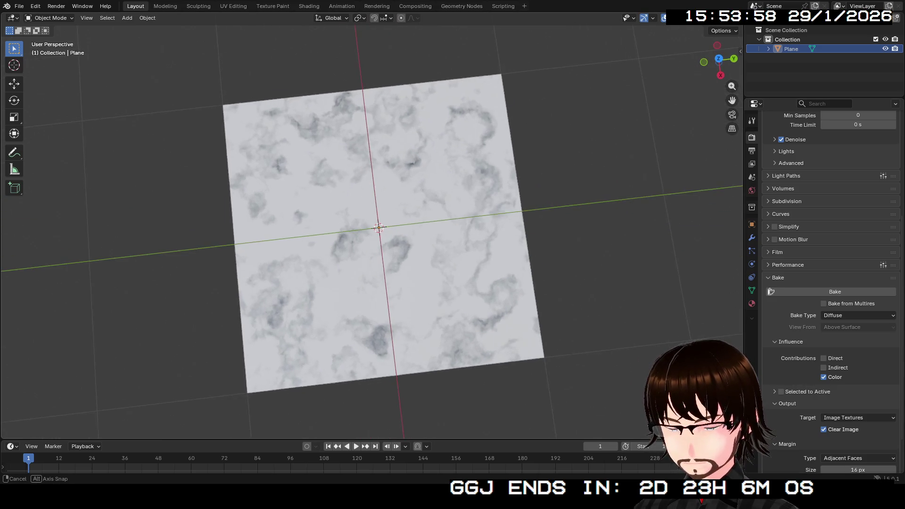
left_click(233, 6)
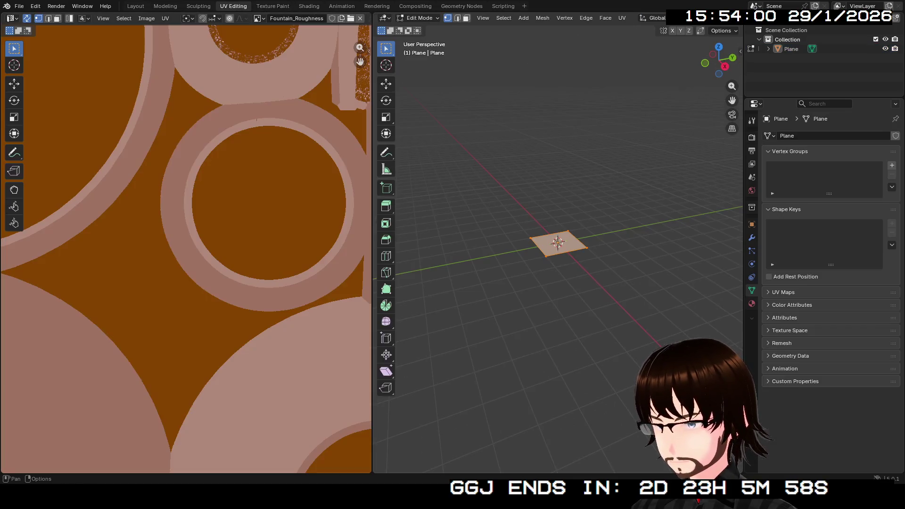
Step: Frame the Fountain_Roughness texture, zoom in on the plane, and switch to the Shading workspace
key("Home")
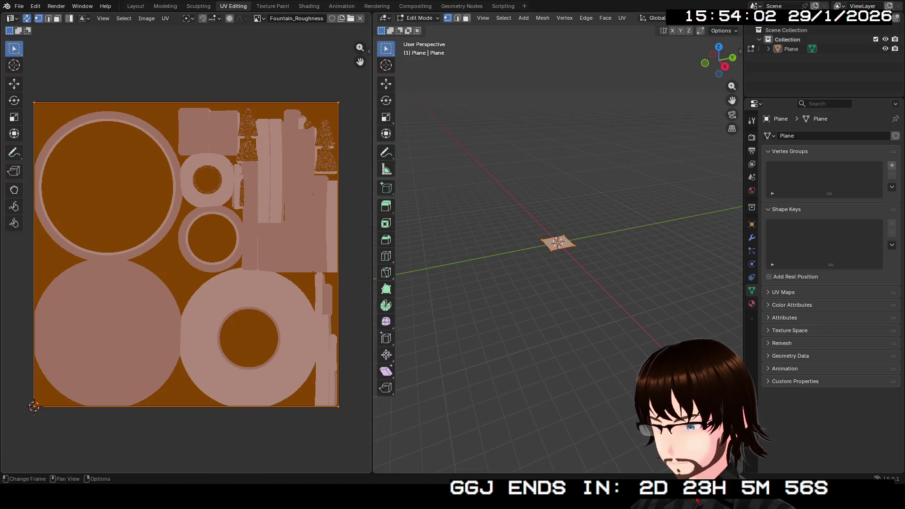
key("KP_4")
key("KP_4")
key("KP_4")
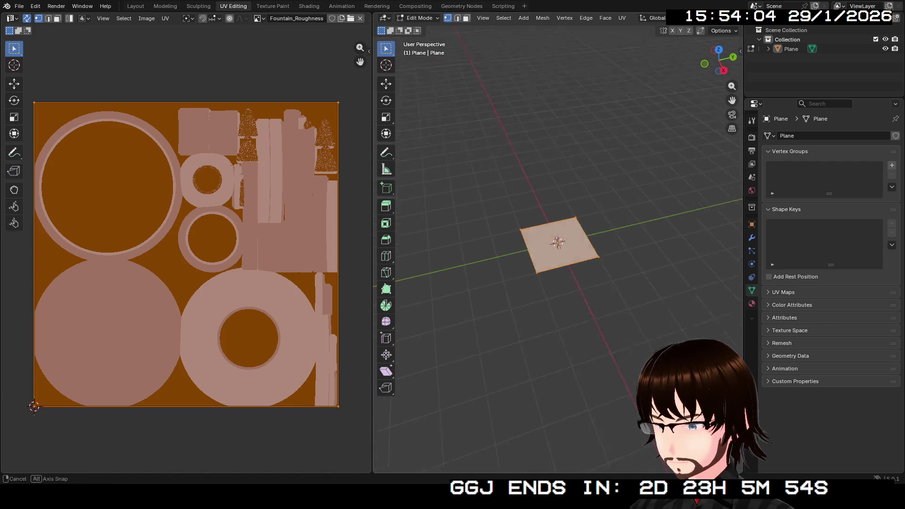
scroll(558, 243, "up", 5)
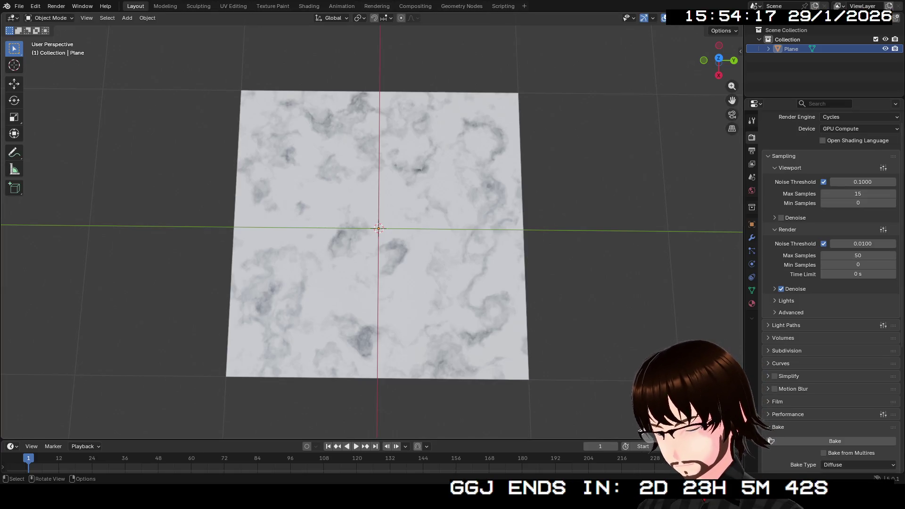
scroll(831, 292, "down", 8)
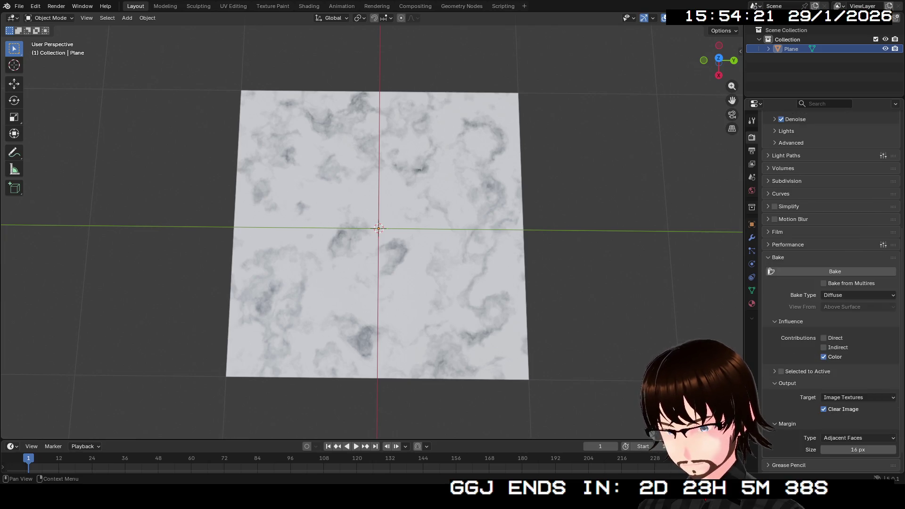
left_click(309, 6)
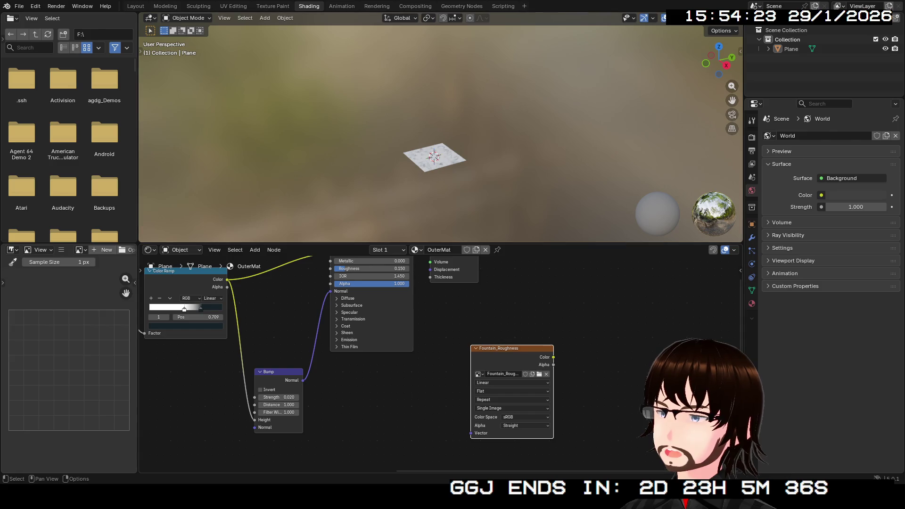
Step: Move the Image Editor into the file browser's area
scroll(229, 266, "up", 2)
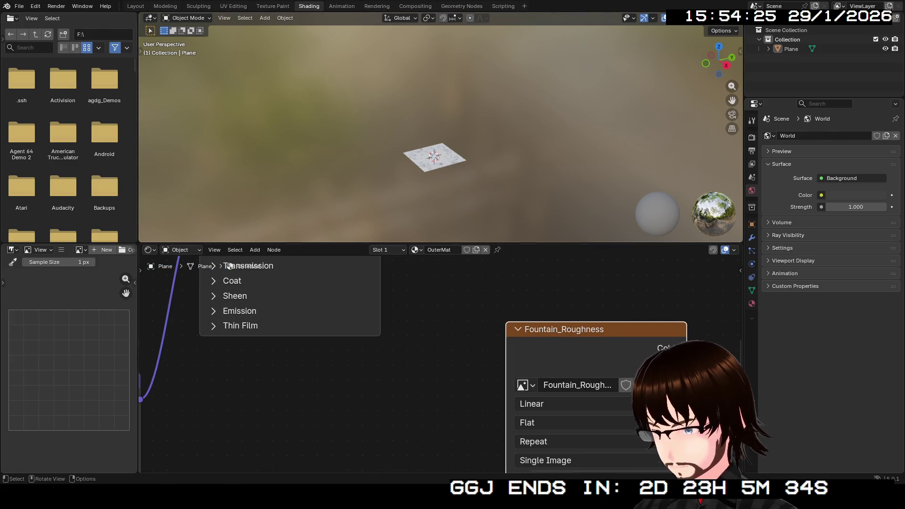
left_click_drag(10, 246, 123, 141)
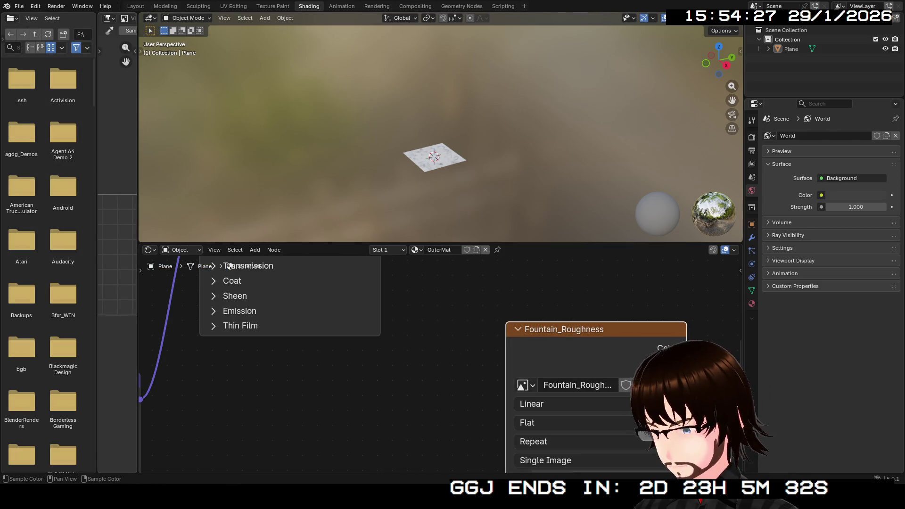
mouse_move(114, 18)
left_mouse_down()
mouse_move(43, 66)
mouse_move(54, 295)
mouse_move(53, 273)
left_mouse_up()
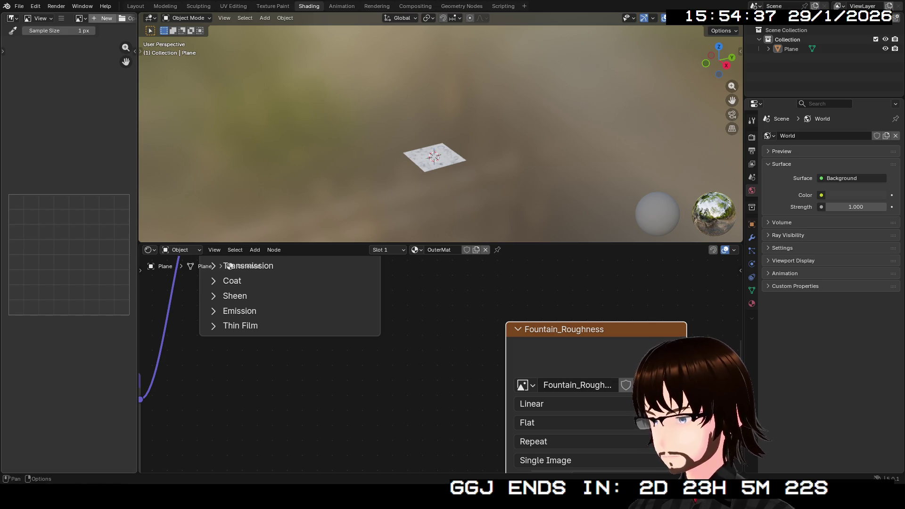
scroll(71, 18, "down", 4)
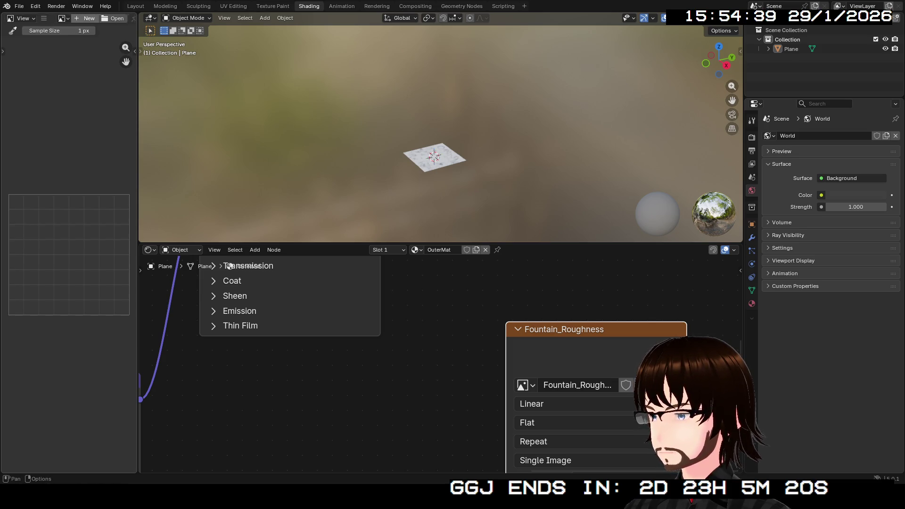
Step: Create a new blank 2048 × 2048 image named Marble
left_click(67, 18)
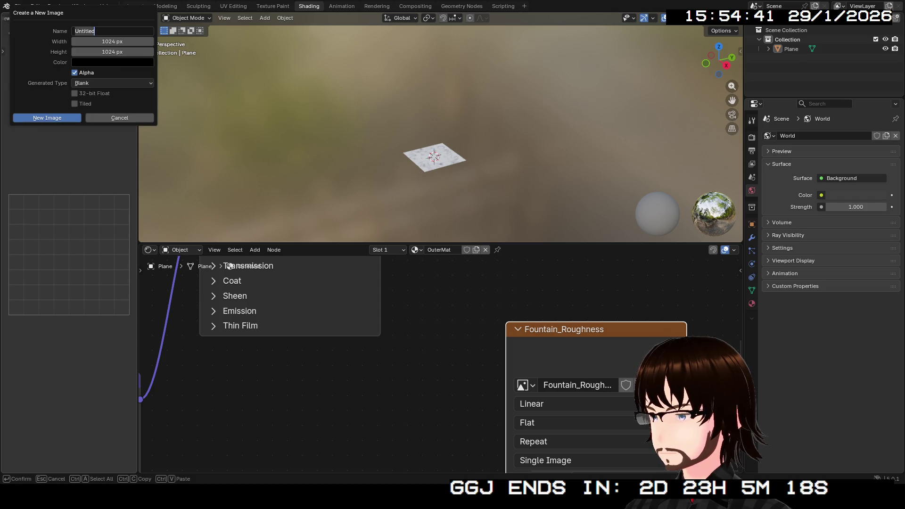
key("Tab")
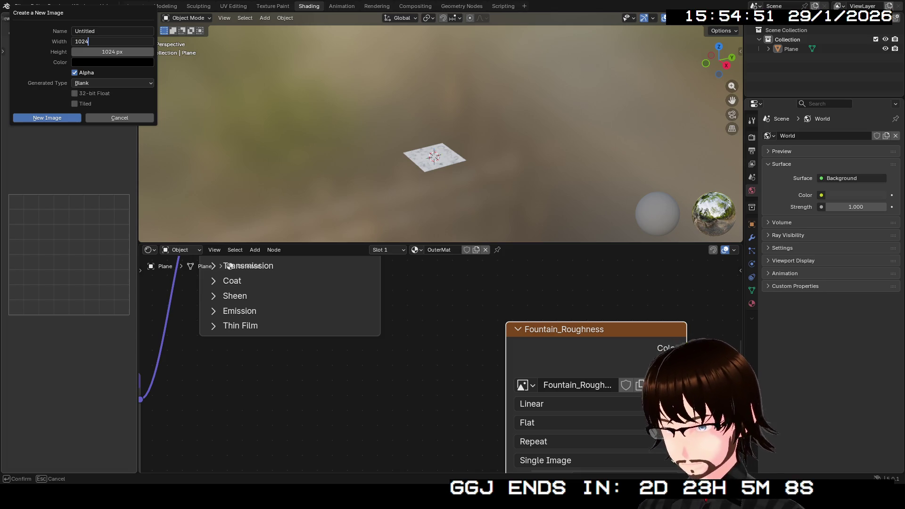
key("Tab")
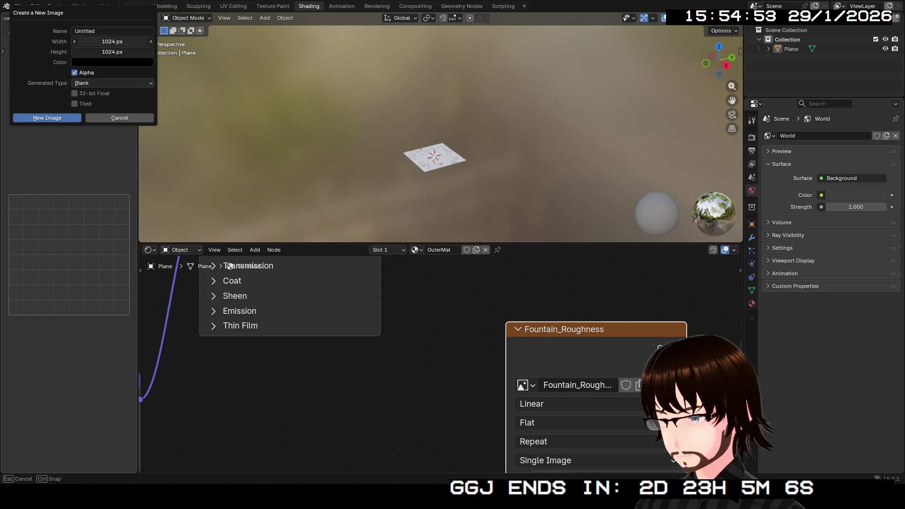
type("1024")
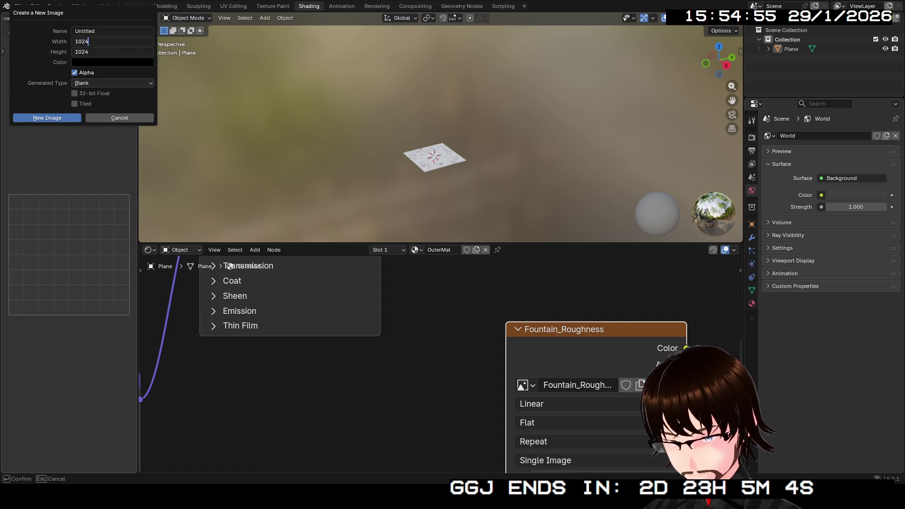
key("Tab")
key("Tab")
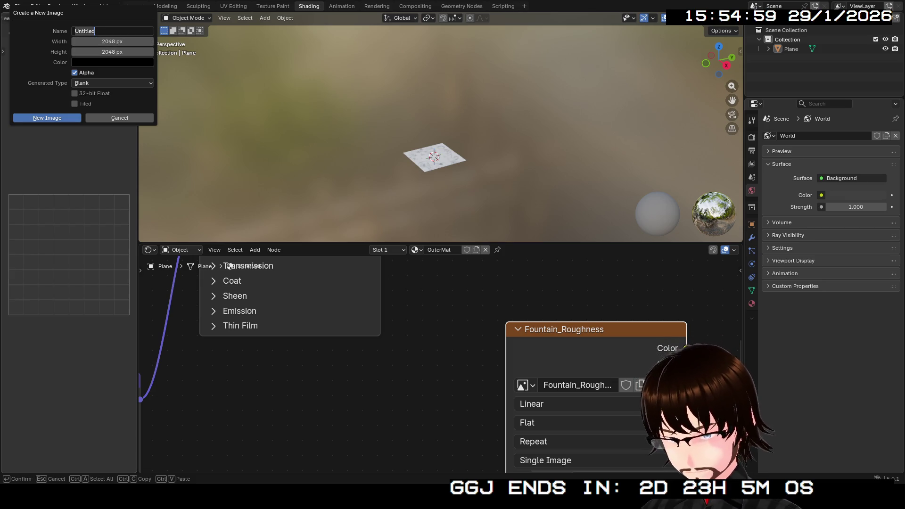
type("Marble")
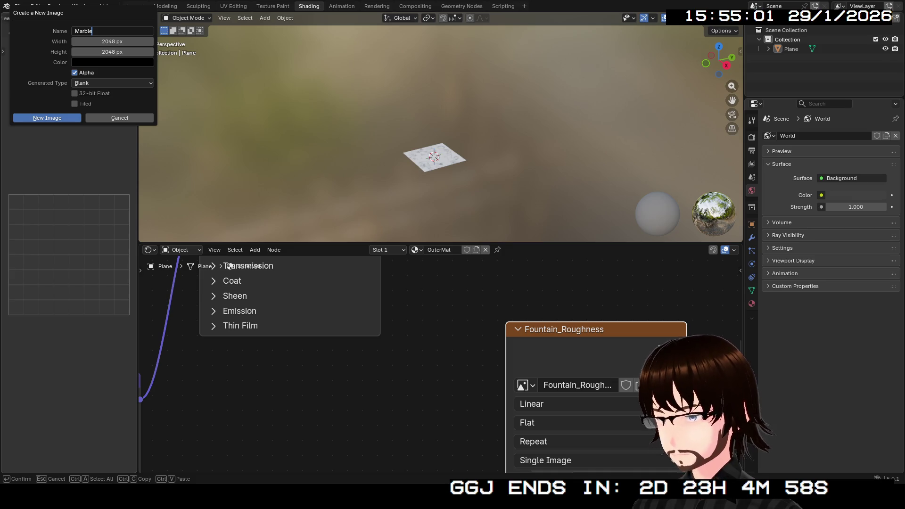
key("Return")
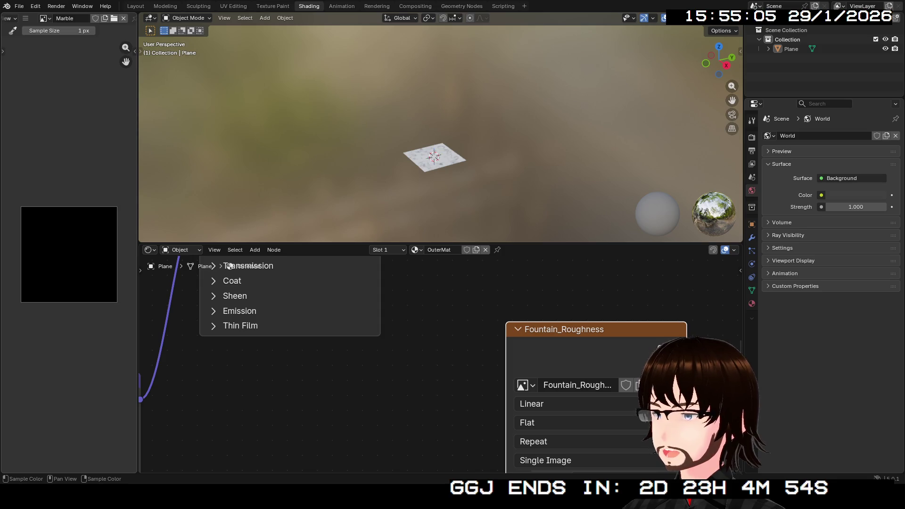
left_click(522, 385)
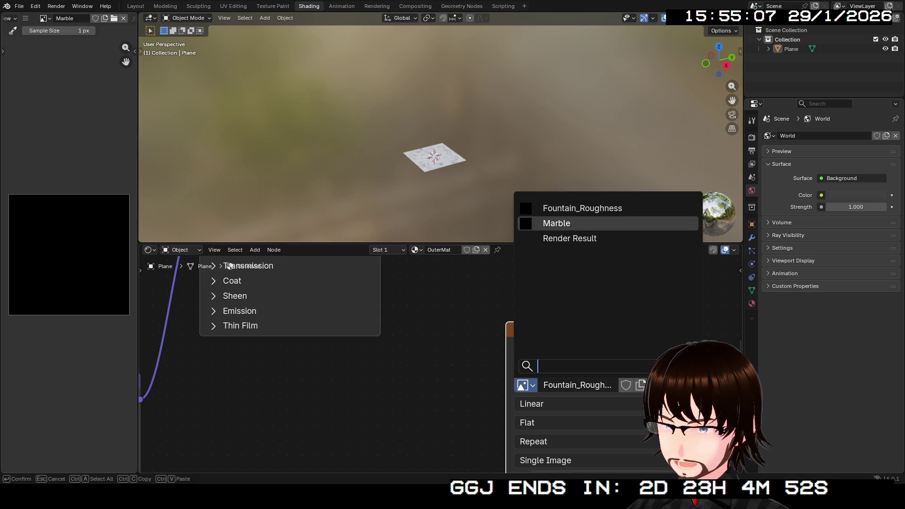
Step: Load the Marble image into the texture node and expand the Bake settings in Render Properties
left_click(557, 222)
scroll(230, 266, "down", 3)
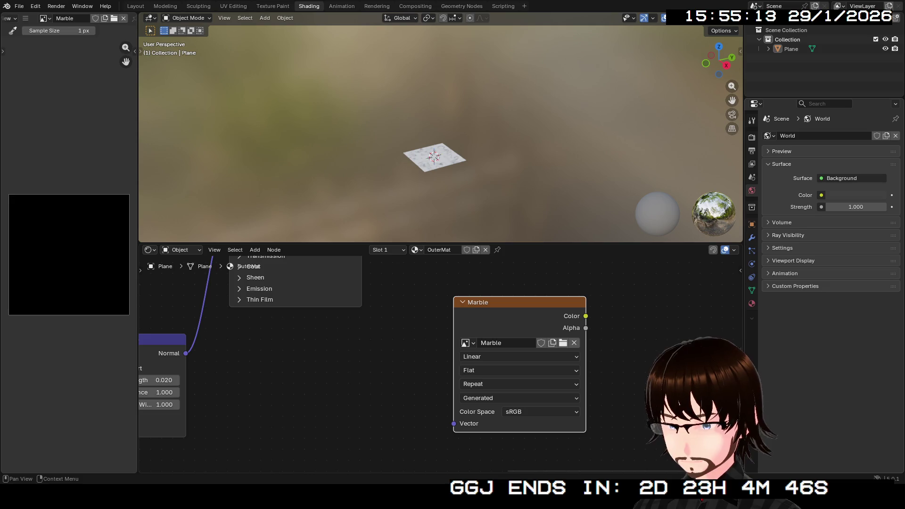
left_click(752, 137)
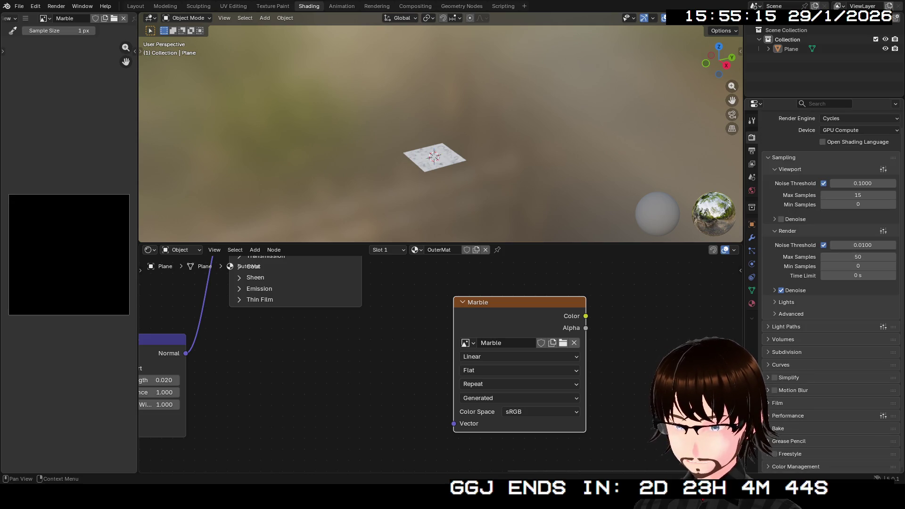
left_click(783, 429)
scroll(782, 429, "down", 4)
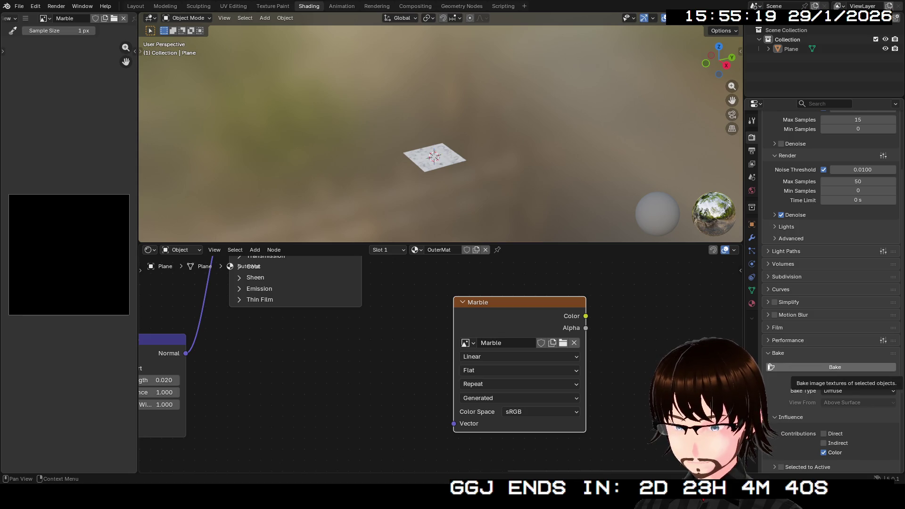
Step: Select the Plane and bake its marble colour into the Marble image
left_click(802, 368)
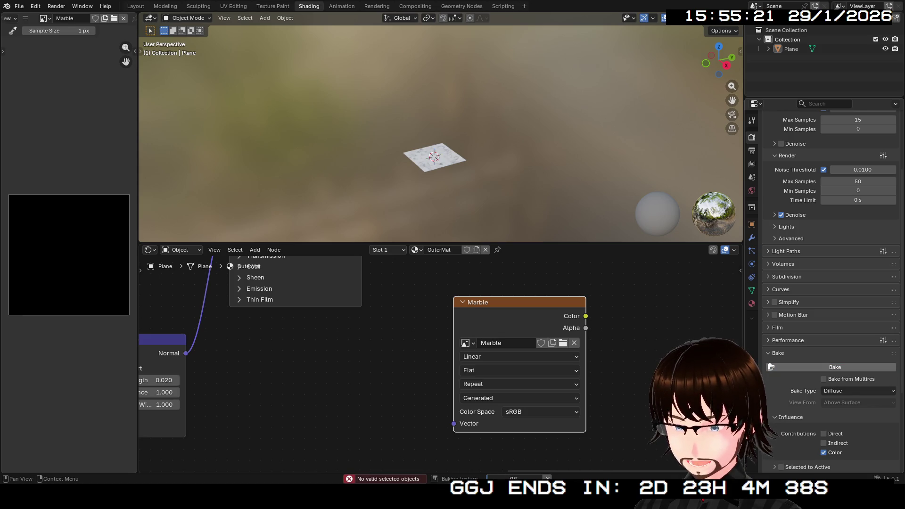
left_click(791, 49)
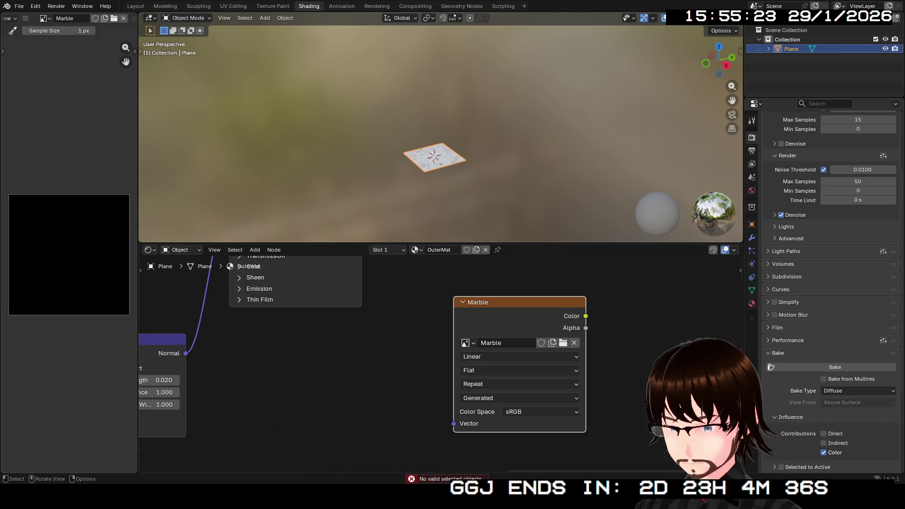
left_click(835, 368)
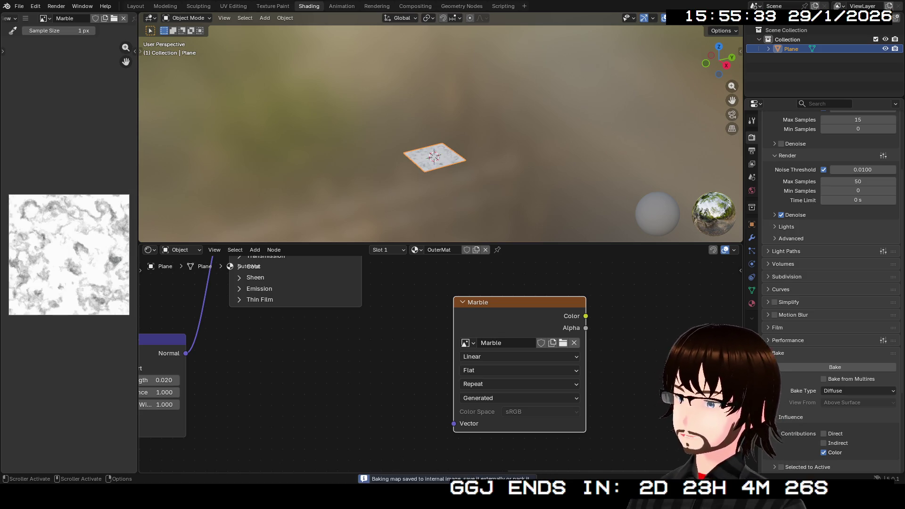
scroll(69, 255, "up", 3)
scroll(69, 254, "down", 2)
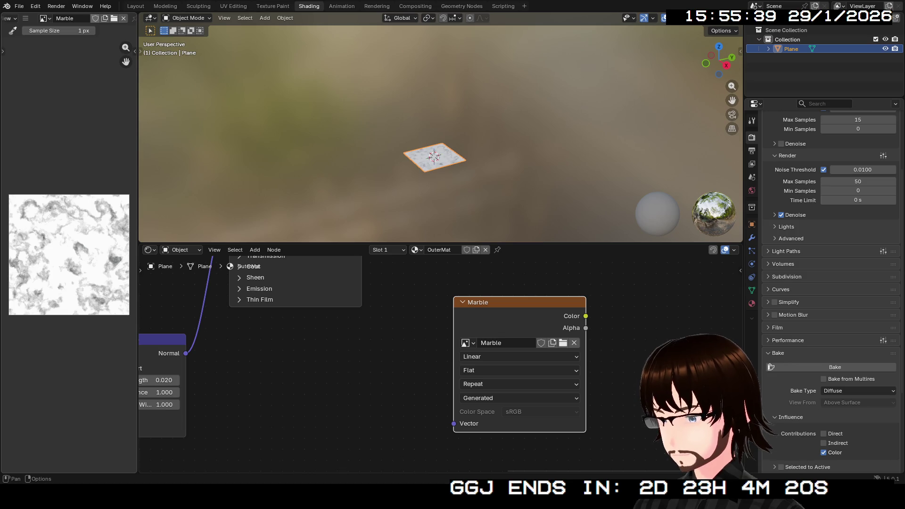
left_click(26, 18)
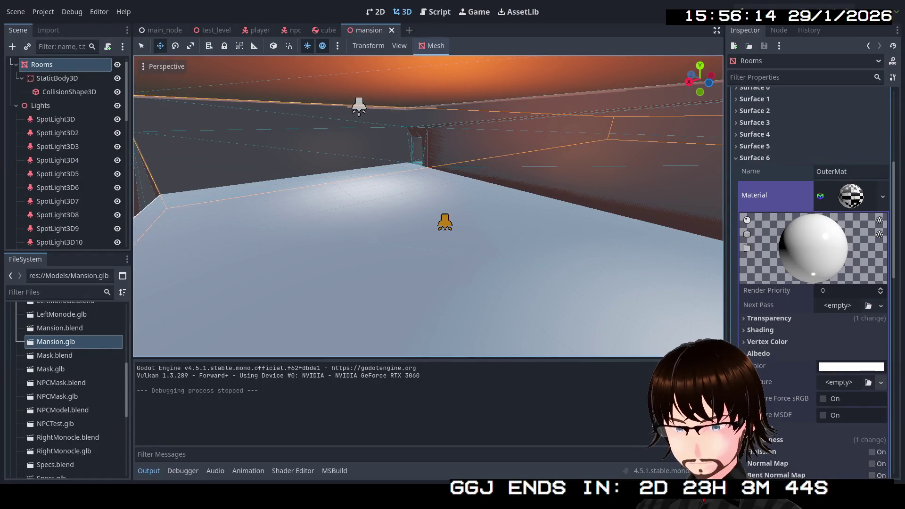
Step: Quick-load Marble.png as OuterMat's albedo texture and look down at the lit floor
left_click(868, 383)
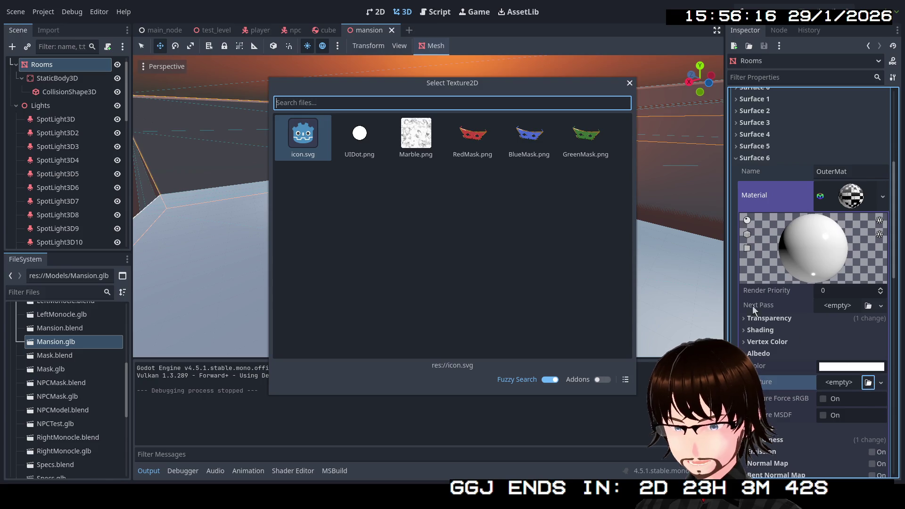
left_click(412, 141)
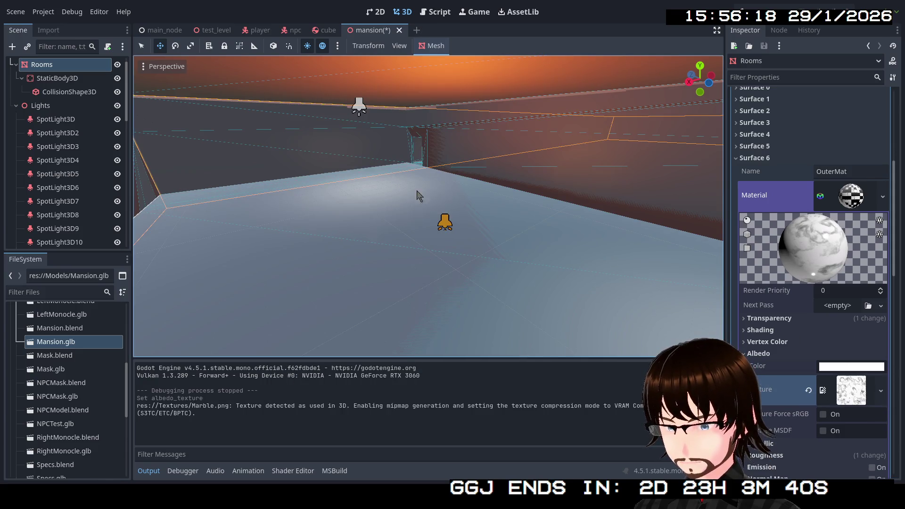
key("f")
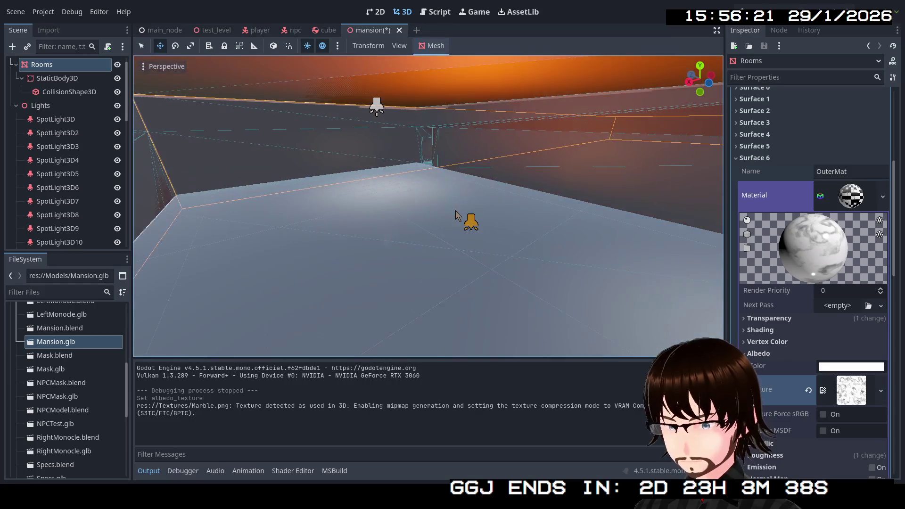
right_click(456, 216)
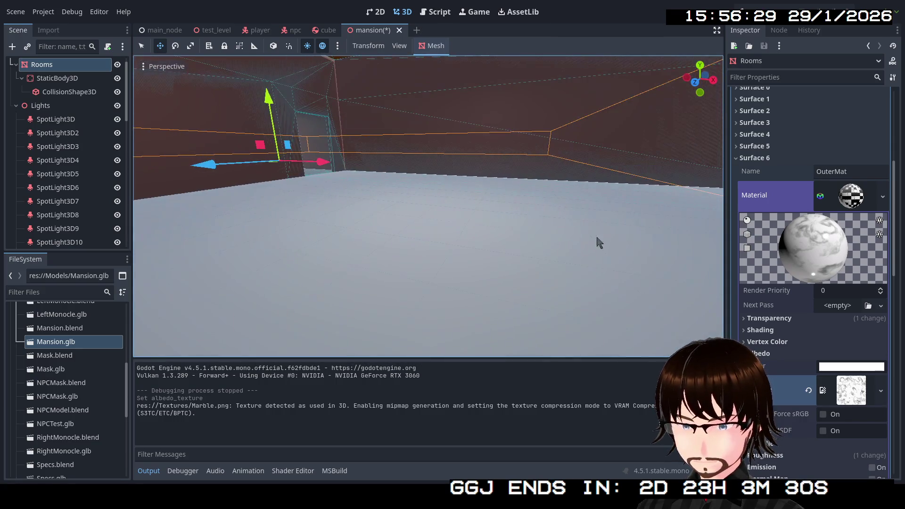
Step: Toggle Texture Force sRGB on and back off, then fly the view into the room
left_click(824, 416)
left_click(825, 418)
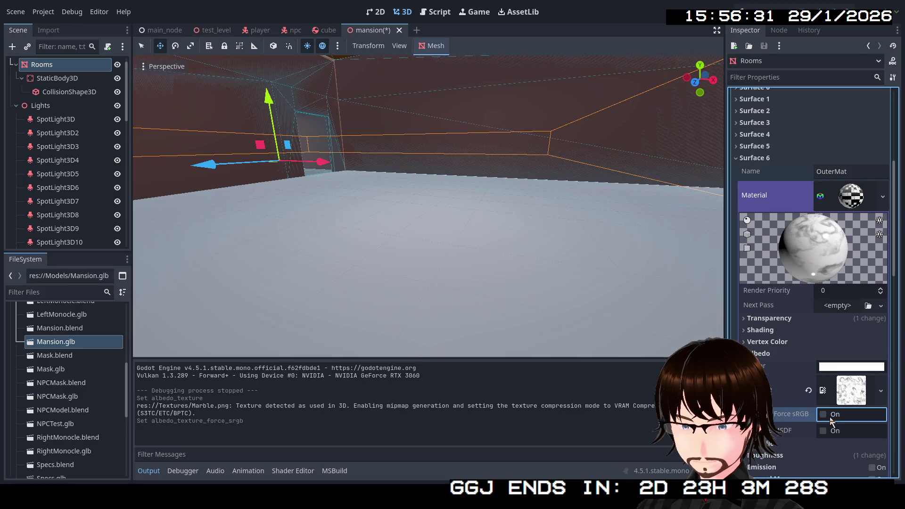
left_click(825, 416)
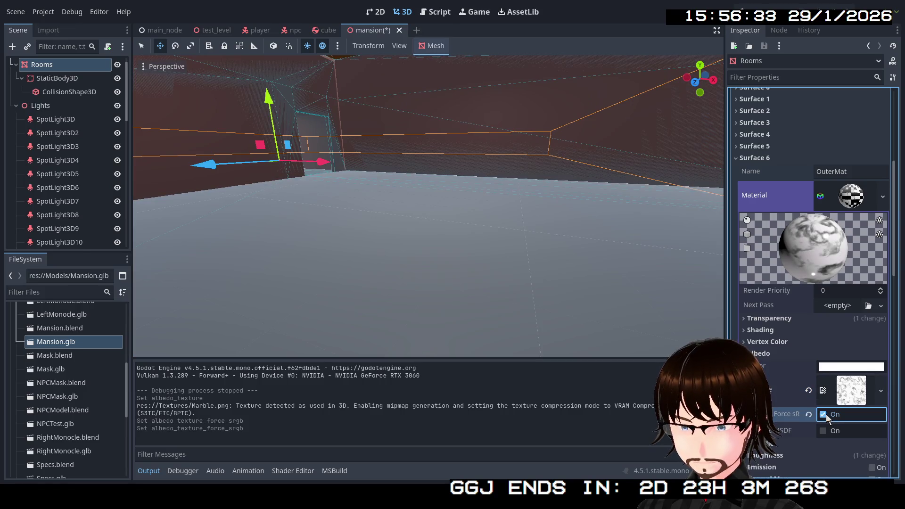
key("q")
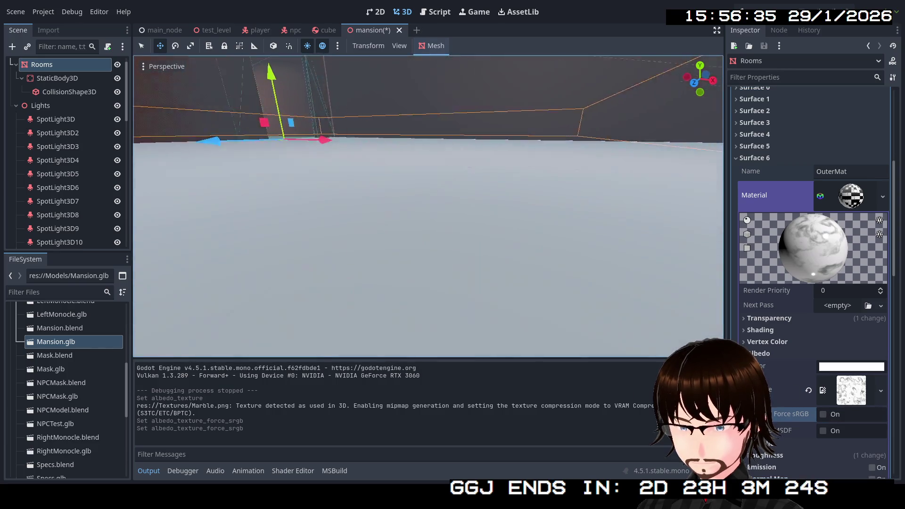
key("w")
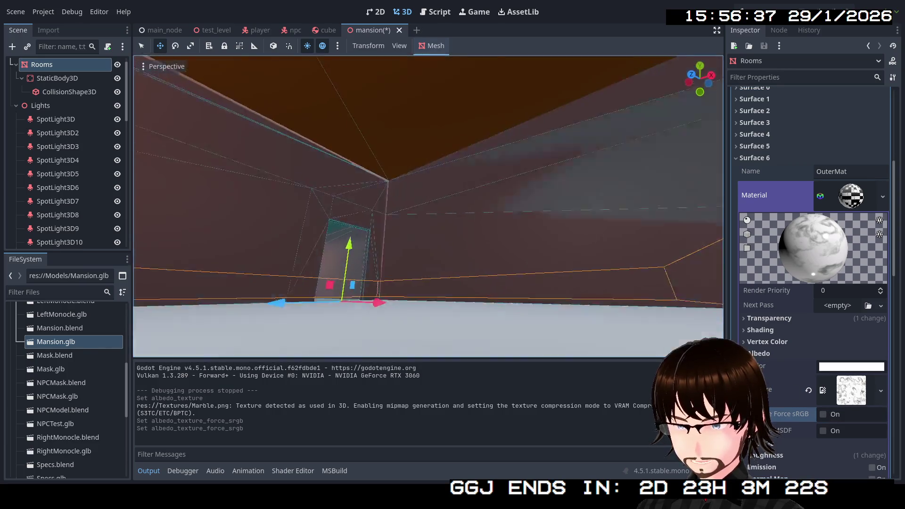
key("w")
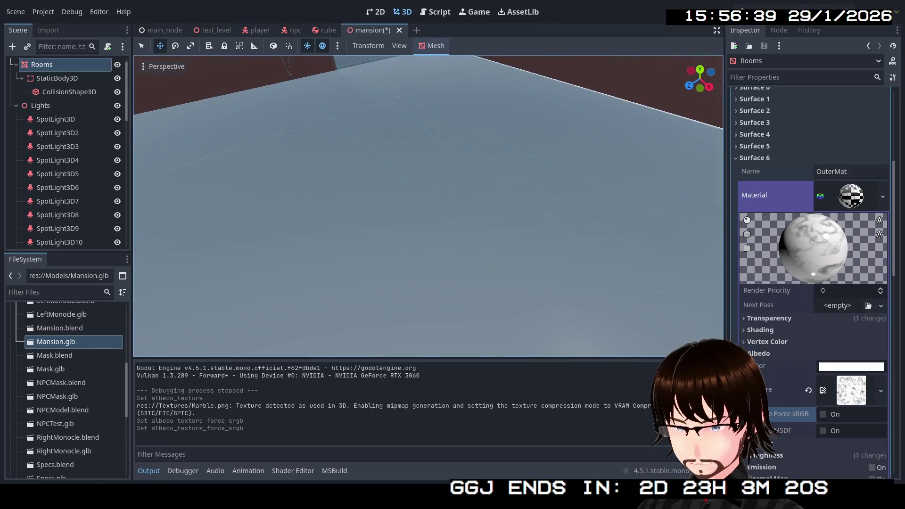
key("w")
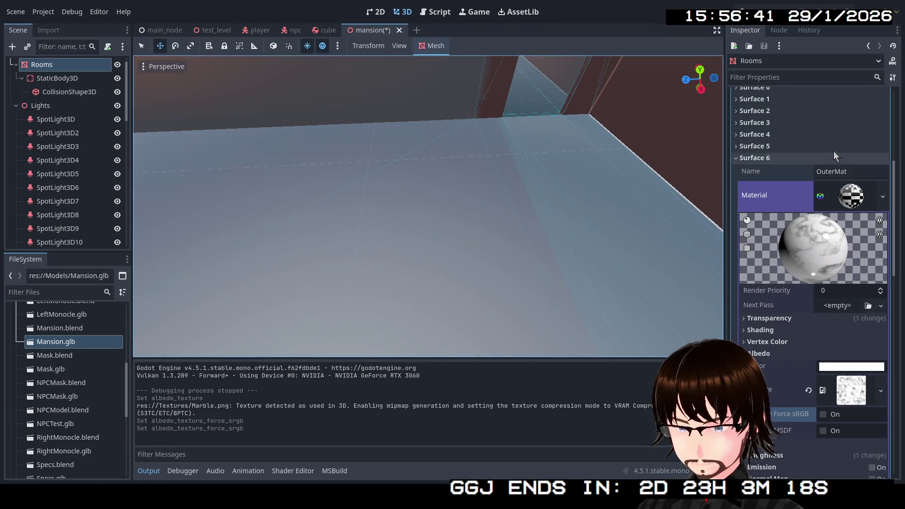
Step: Collapse the OuterMat material and Surface 6 entries and run the project
left_click(855, 200)
left_click(822, 196)
left_click(822, 197)
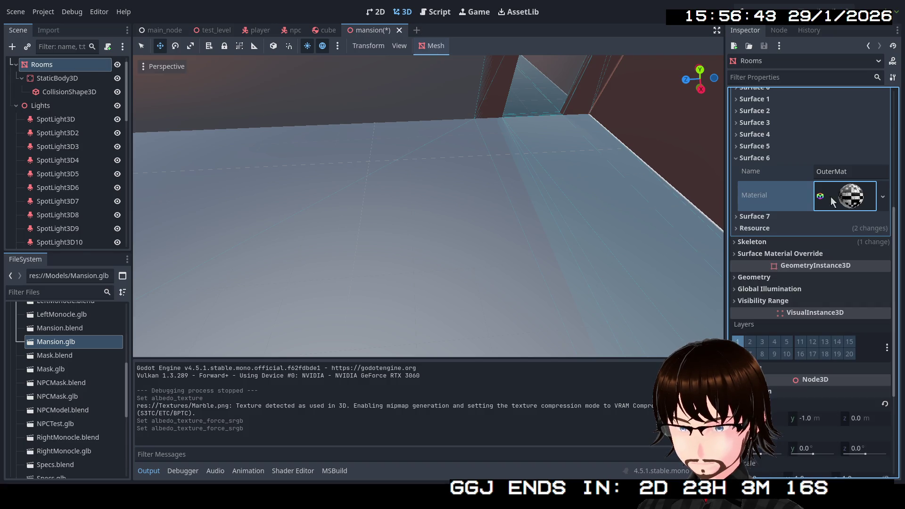
left_click(774, 161)
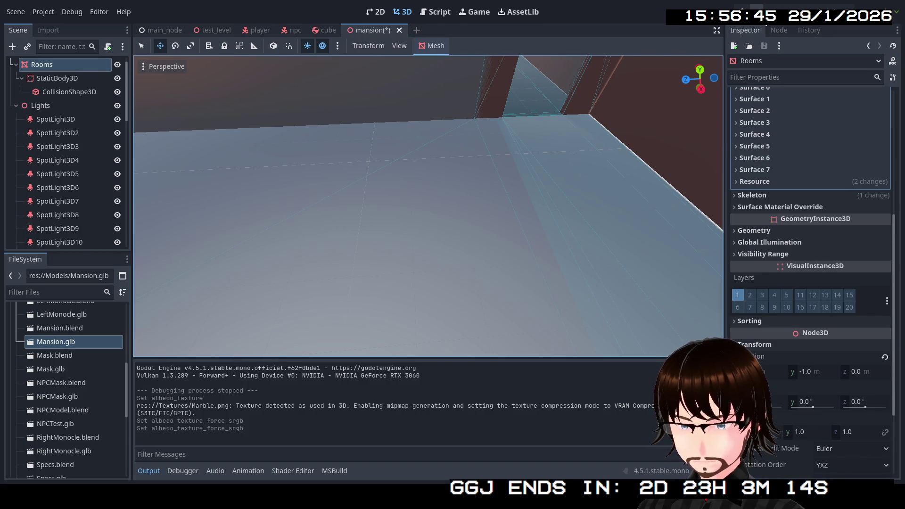
left_click(761, 12)
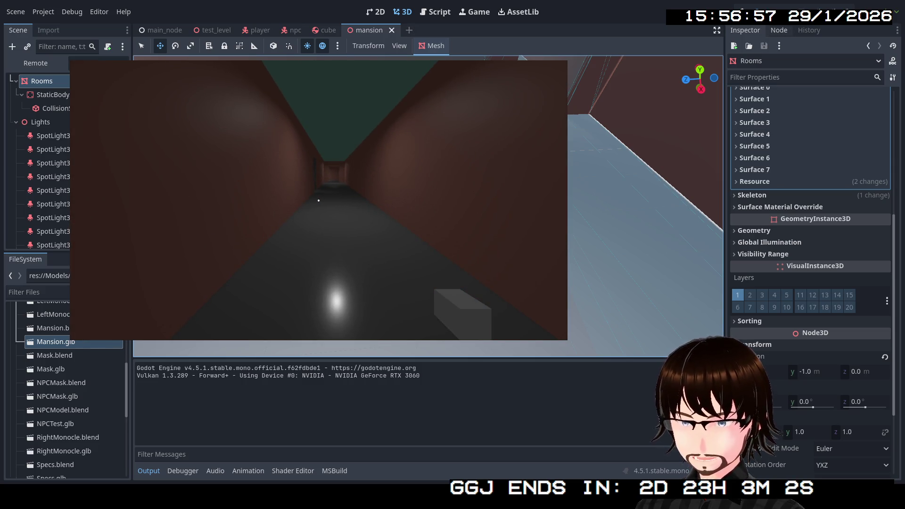
Step: Close the running game and expand Surface 6's OuterMat material and Marble texture details
key("Escape")
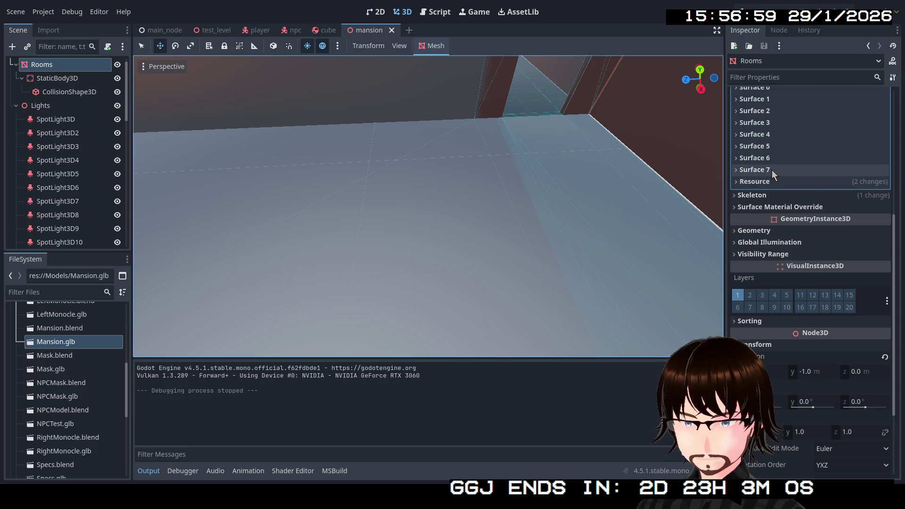
left_click(771, 161)
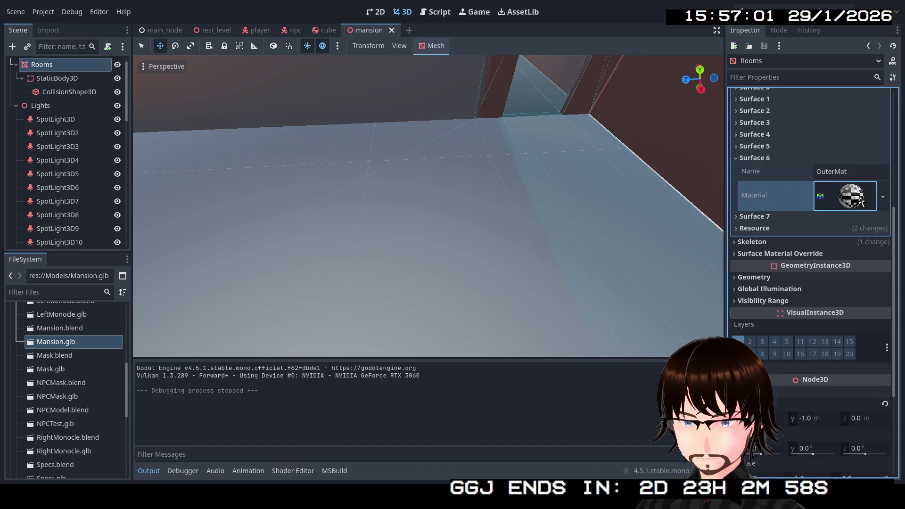
left_click(851, 196)
scroll(855, 333, "down", 2)
left_click(882, 295)
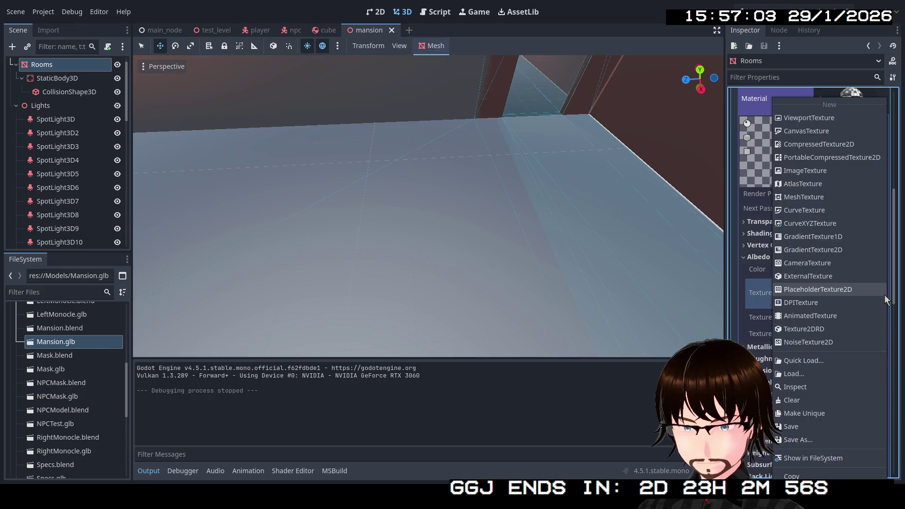
key("Escape")
left_click(850, 293)
Step: Toggle Texture MSDF on and back off, then collapse the texture details
scroll(850, 293, "down", 3)
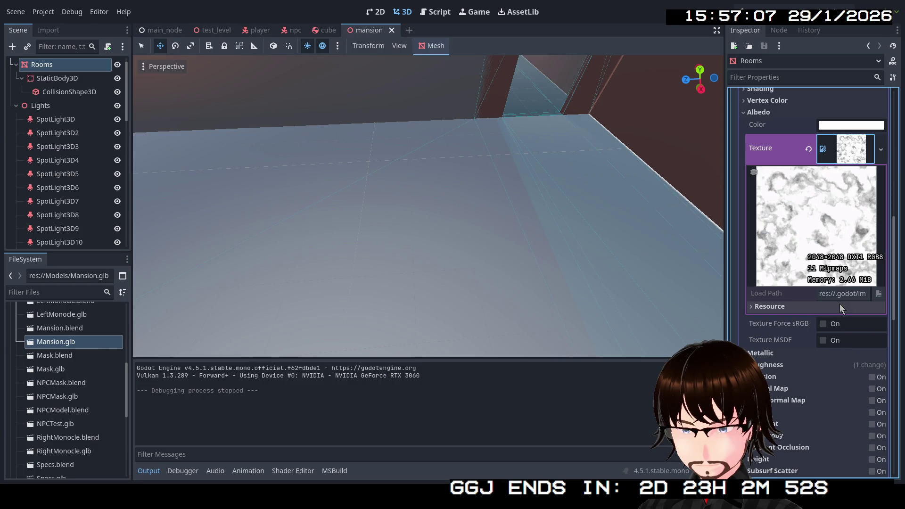
left_click(824, 340)
left_click(824, 340)
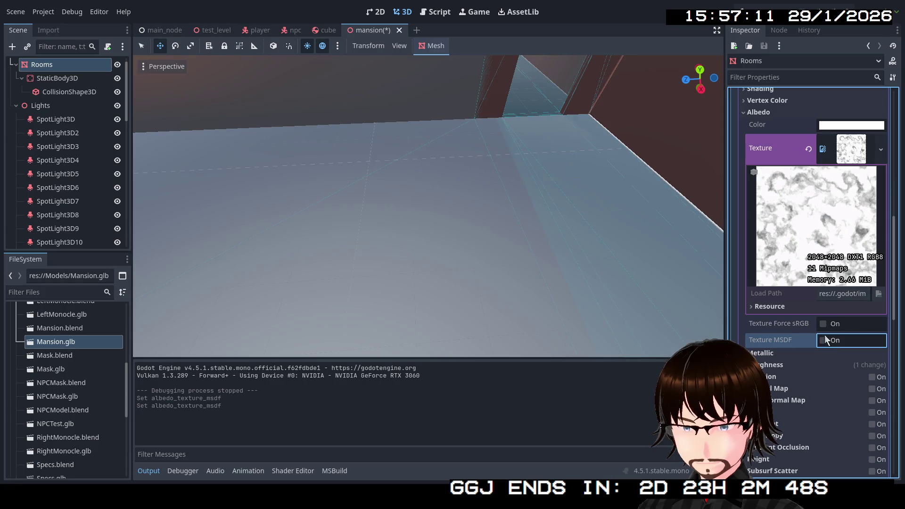
left_click(845, 158)
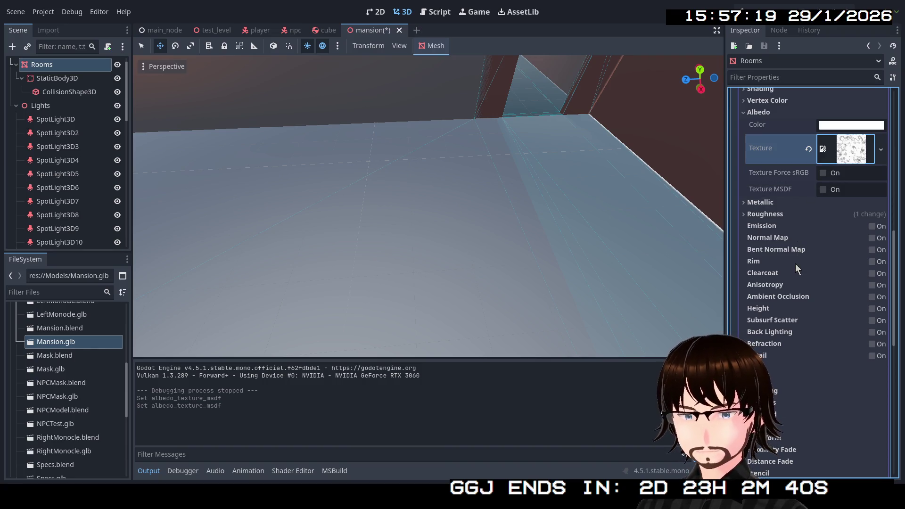
Step: Expand and collapse the UV1 and UV2 settings, then turn the view toward the red wall
scroll(788, 288, "down", 1)
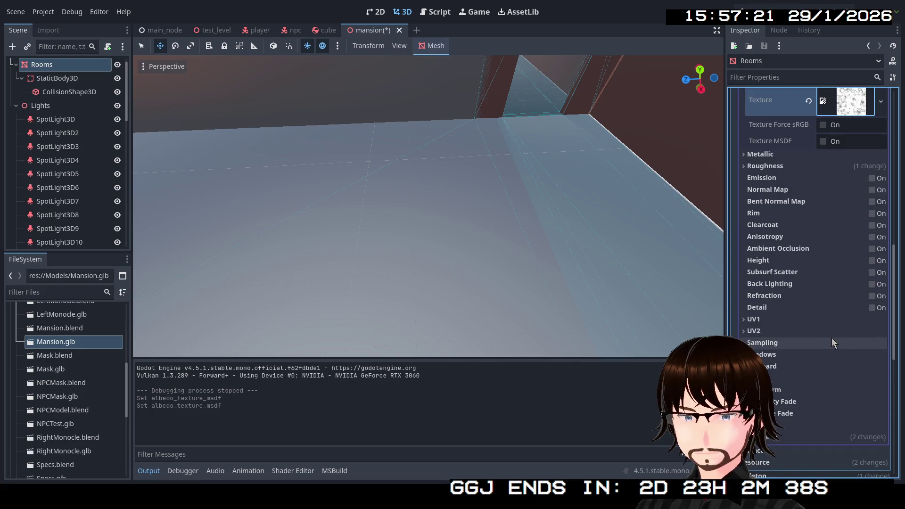
left_click(764, 319)
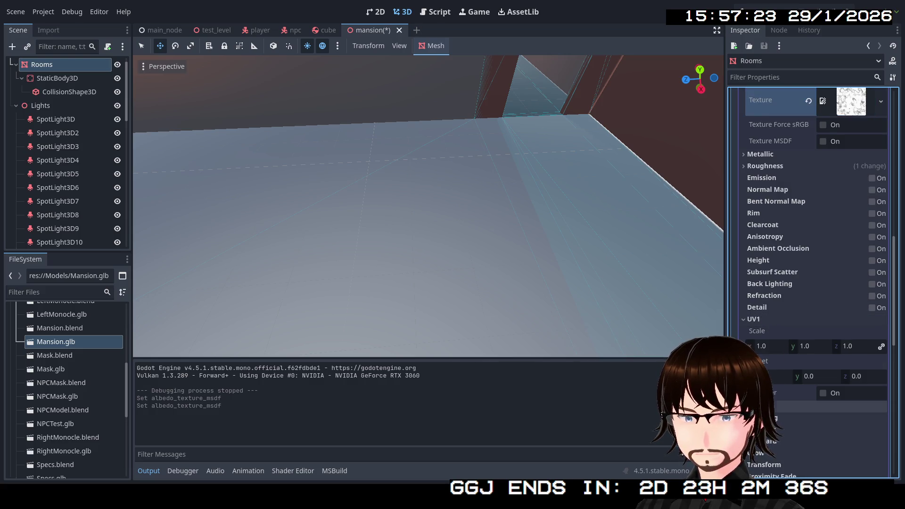
left_click(755, 406)
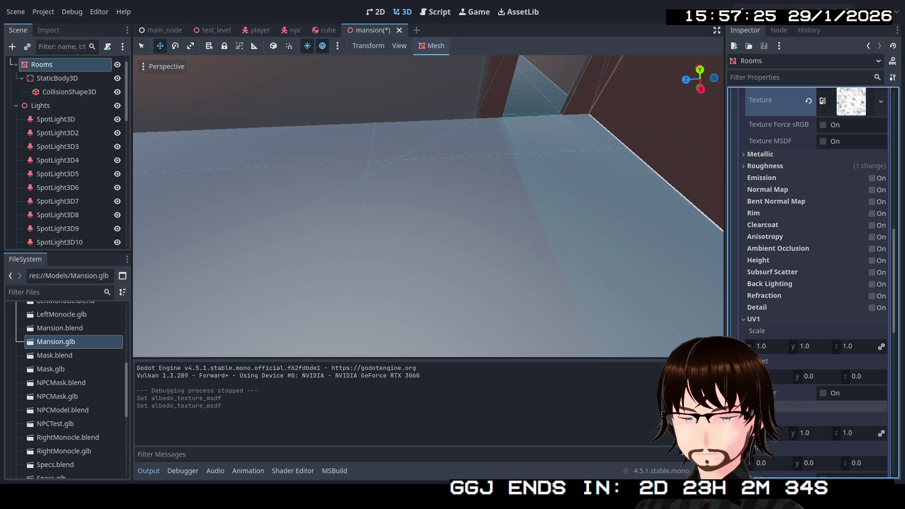
left_click(755, 406)
left_click(754, 319)
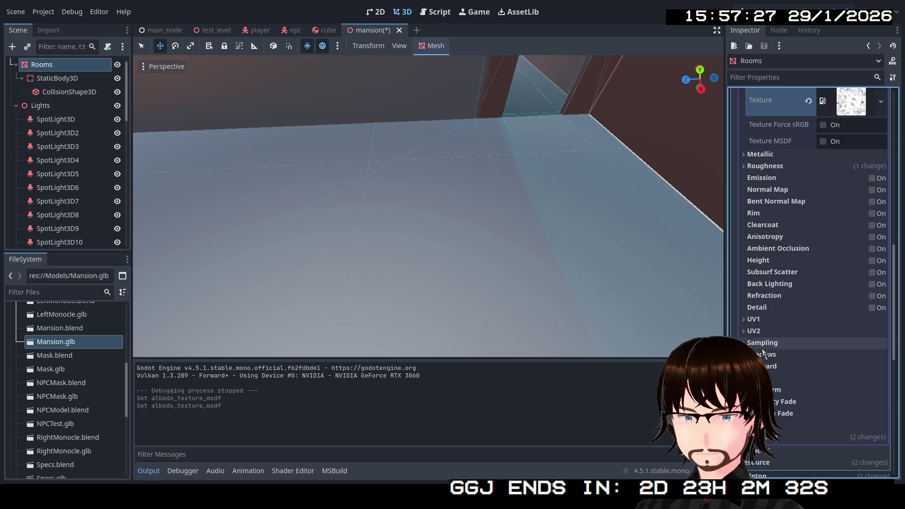
mouse_move(424, 203)
left_mouse_down()
mouse_move(358, 188)
mouse_move(278, 151)
left_mouse_up()
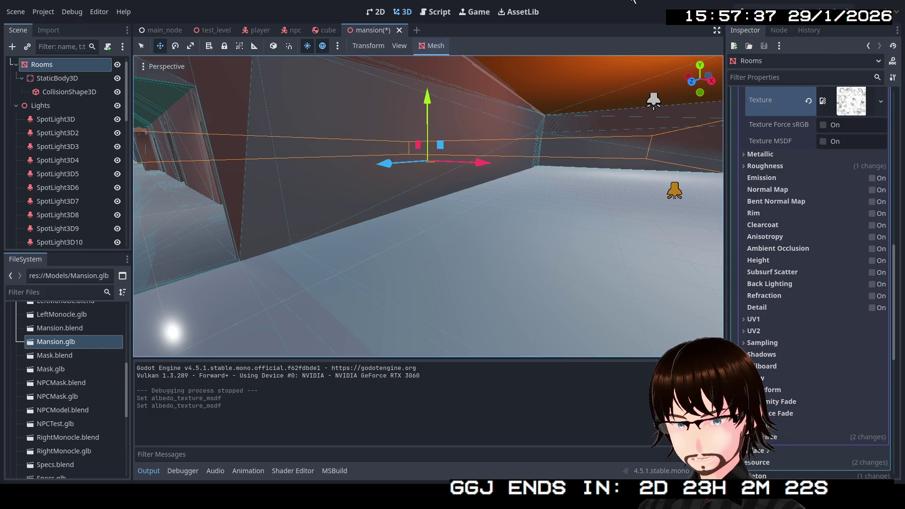
Step: Save the mansion scene with Ctrl+S and turn the view toward the corridor
key("ctrl+s")
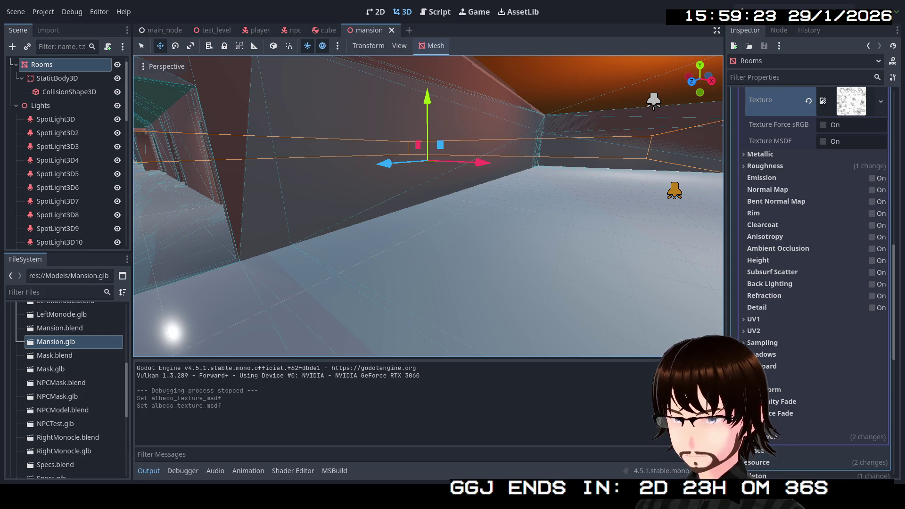
left_click_drag(584, 355, 660, 345)
scroll(428, 206, "down", 5)
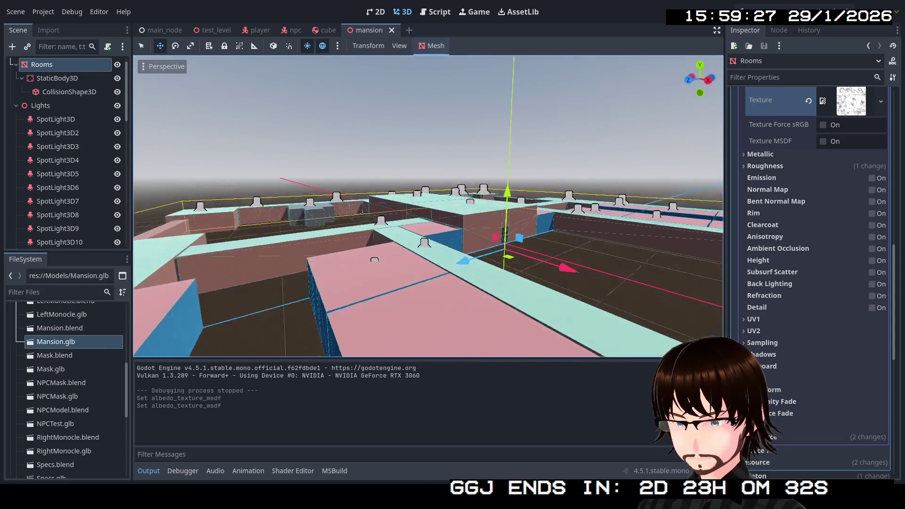
scroll(428, 206, "up", 10)
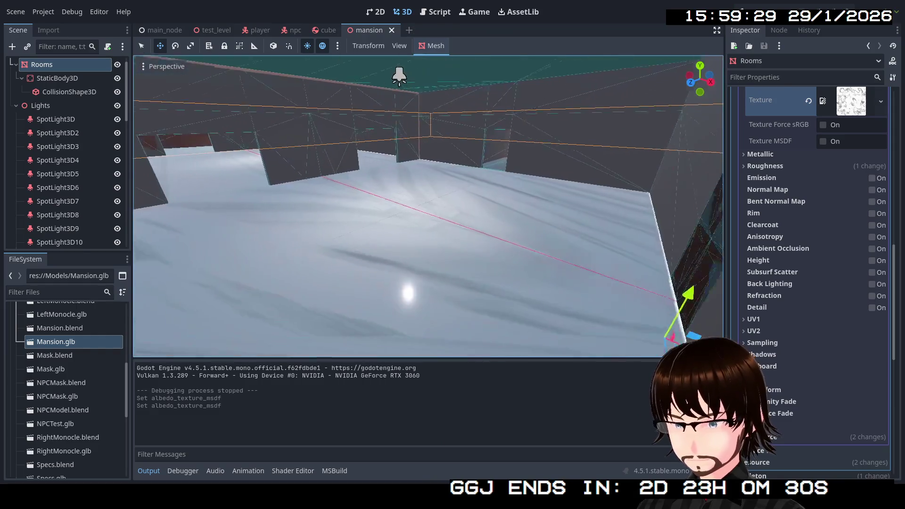
left_click_drag(428, 206, 348, 206)
left_click_drag(488, 209, 536, 209)
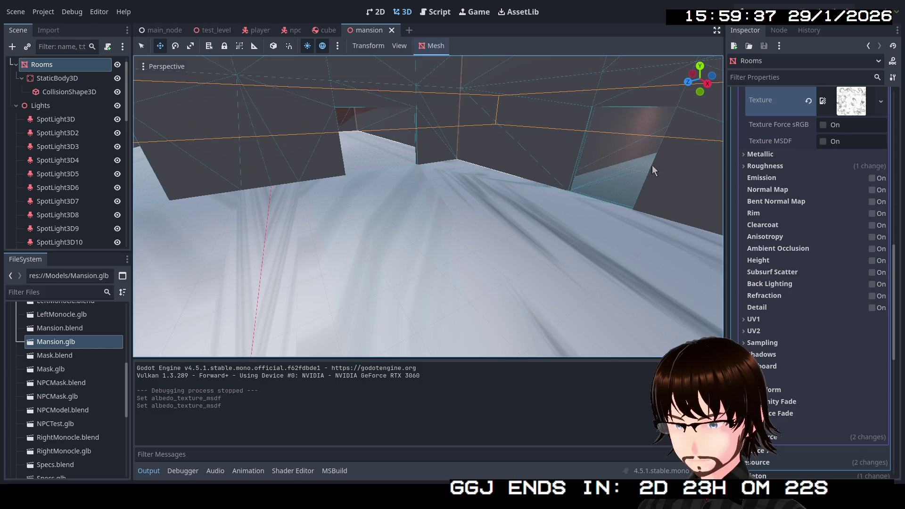
scroll(767, 182, "up", 2)
scroll(767, 179, "up", 6)
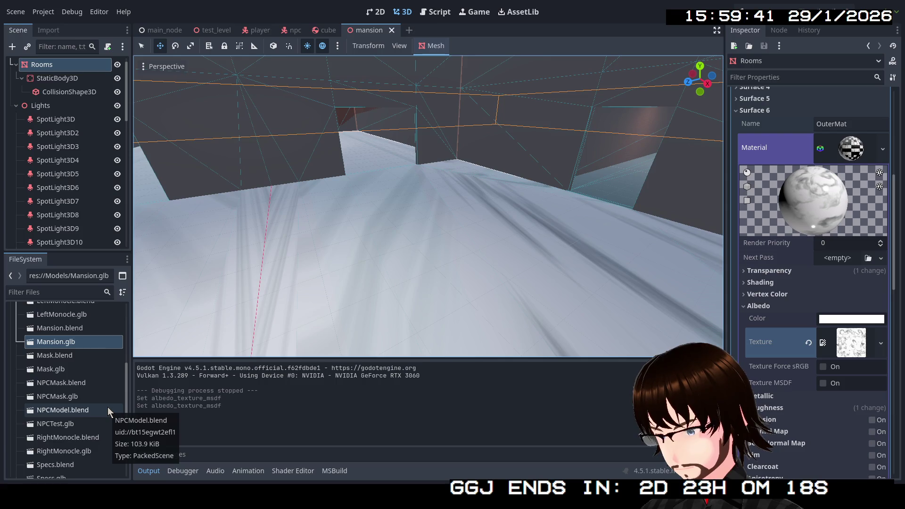
Step: Open Mansion.glb's Advanced Import Settings and rotate the preview to a top-down view
left_click(77, 343)
double_click(76, 342)
mouse_move(384, 289)
left_mouse_down()
mouse_move(394, 307)
mouse_move(427, 208)
mouse_move(434, 230)
mouse_move(422, 238)
mouse_move(441, 250)
mouse_move(534, 250)
mouse_move(547, 236)
mouse_move(477, 271)
mouse_move(468, 296)
mouse_move(427, 300)
mouse_move(472, 265)
mouse_move(490, 264)
left_mouse_up()
scroll(729, 280, "down", 5)
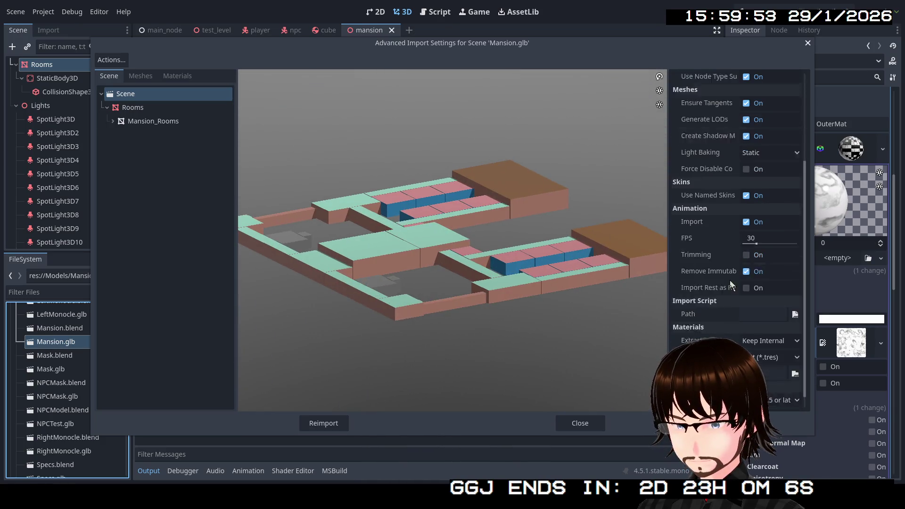
Step: Try Extract Once and Extract and Overwrite for material extraction, ending on Keep Internal
left_click(755, 326)
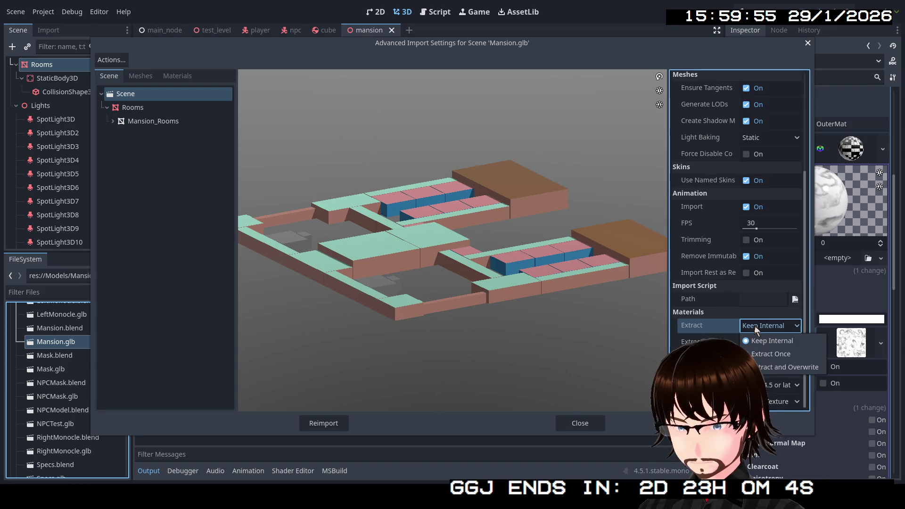
left_click(754, 325)
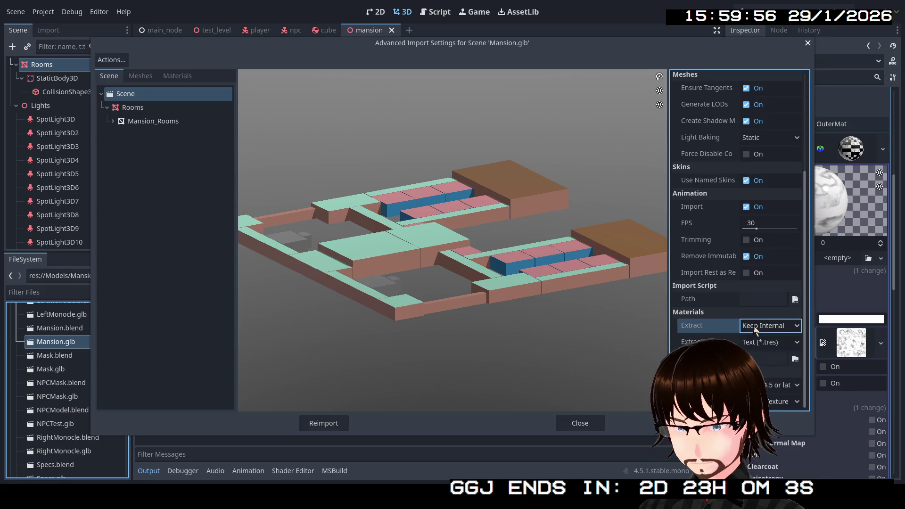
left_click(712, 328)
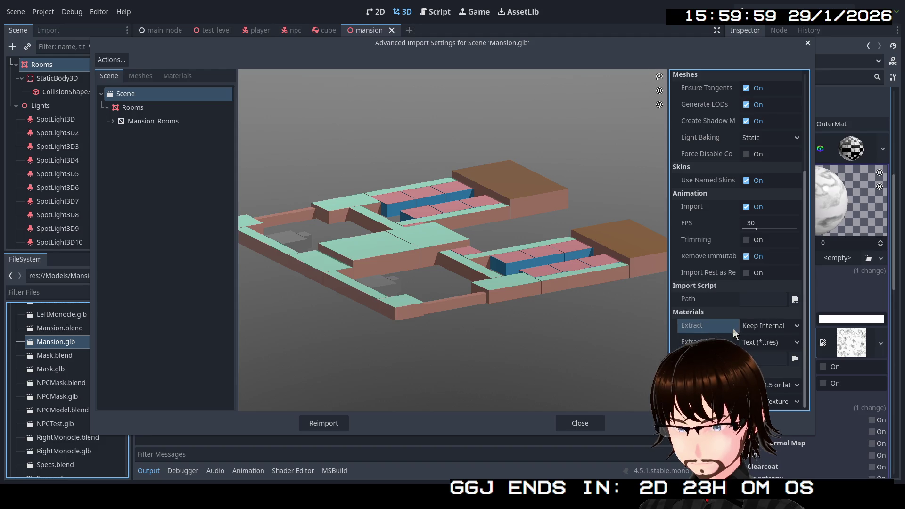
left_click(755, 328)
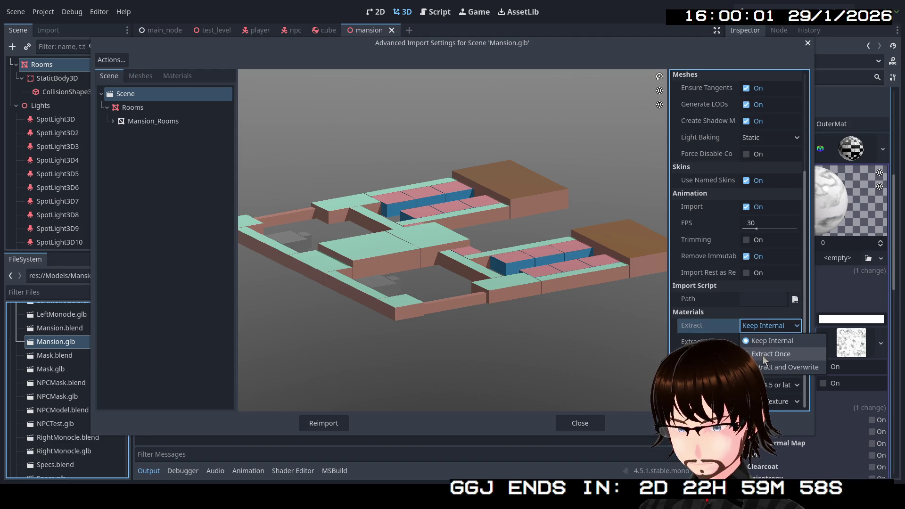
left_click(763, 355)
left_click(768, 326)
left_click(771, 369)
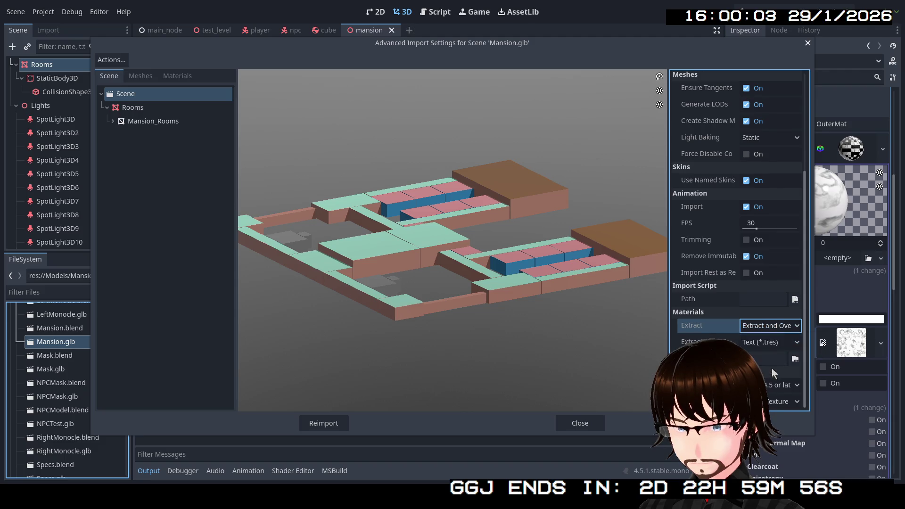
left_click(768, 330)
left_click(765, 341)
Step: Expand Mansion_Rooms, preview its first material, then select OuterMat
scroll(756, 334, "up", 2)
scroll(755, 332, "up", 3)
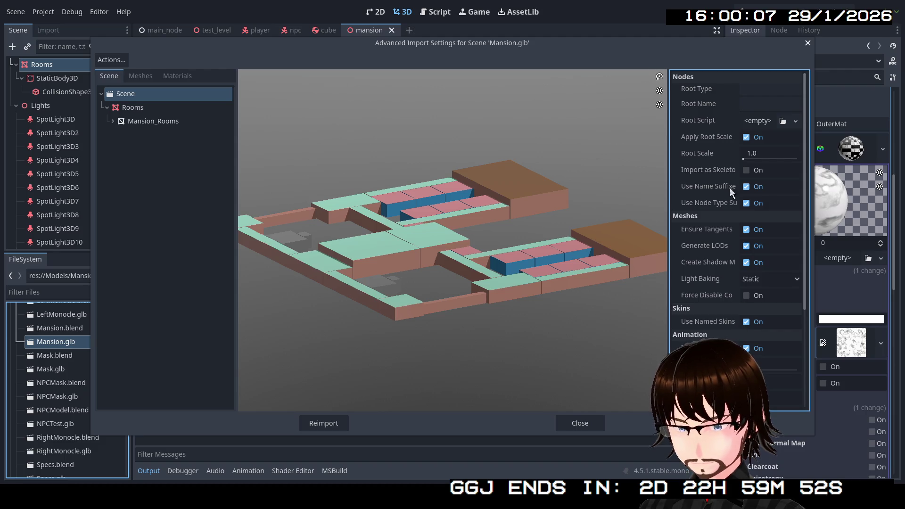
left_click(149, 107)
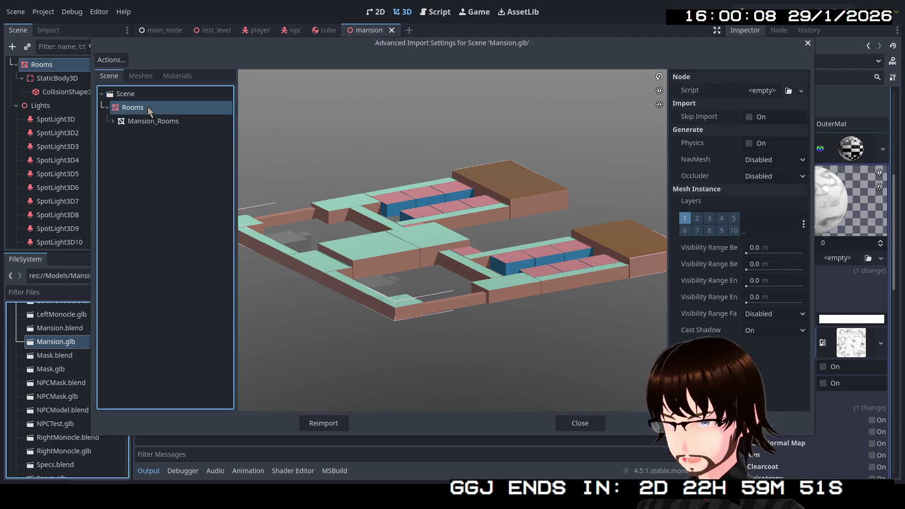
left_click(113, 121)
left_click(171, 134)
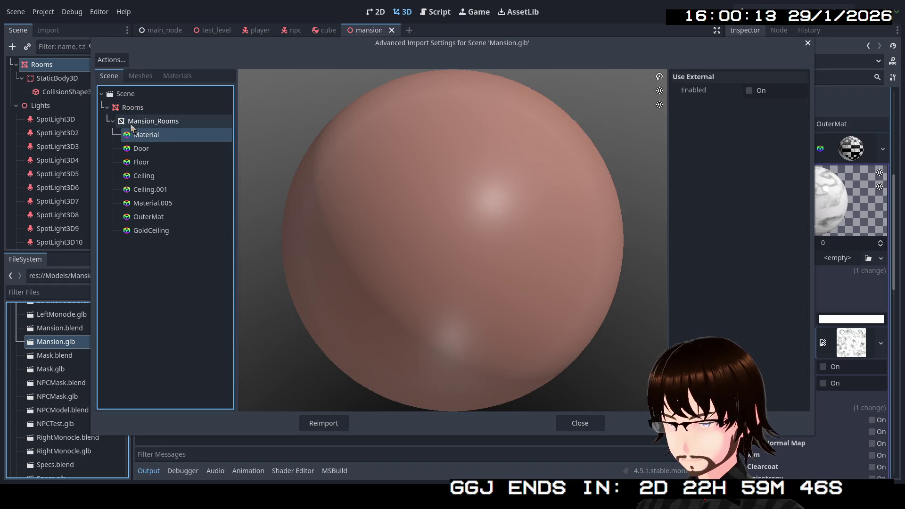
left_click(111, 122)
left_click(113, 122)
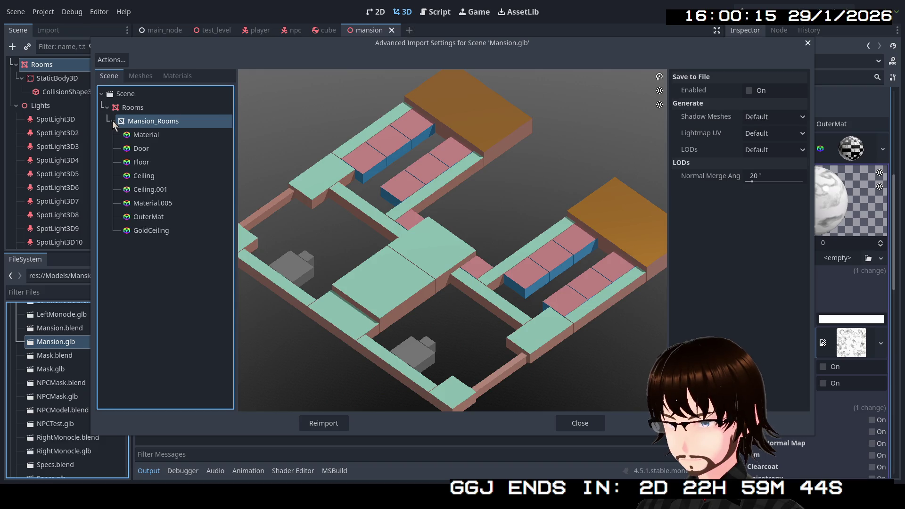
left_click(151, 218)
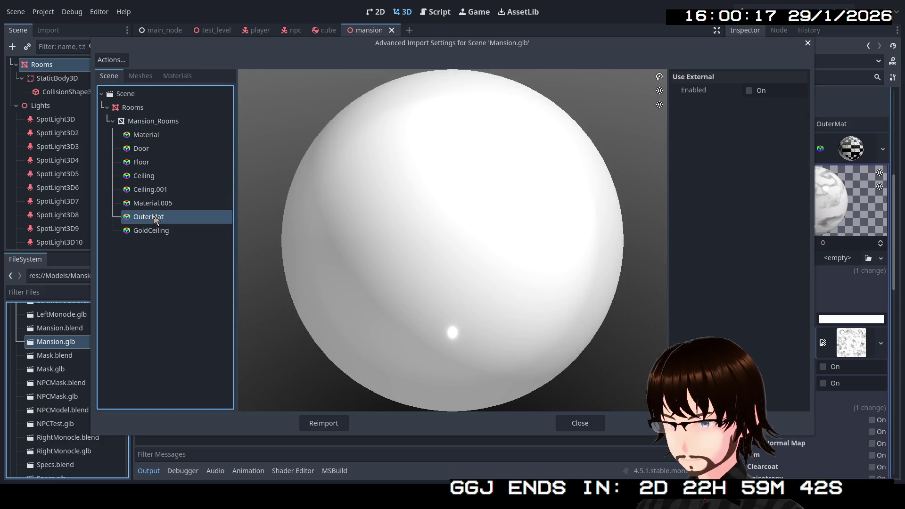
Step: Enable Use External for OuterMat, browse the Materials folder, cancel, and close the import settings
scroll(434, 243, "down", 3)
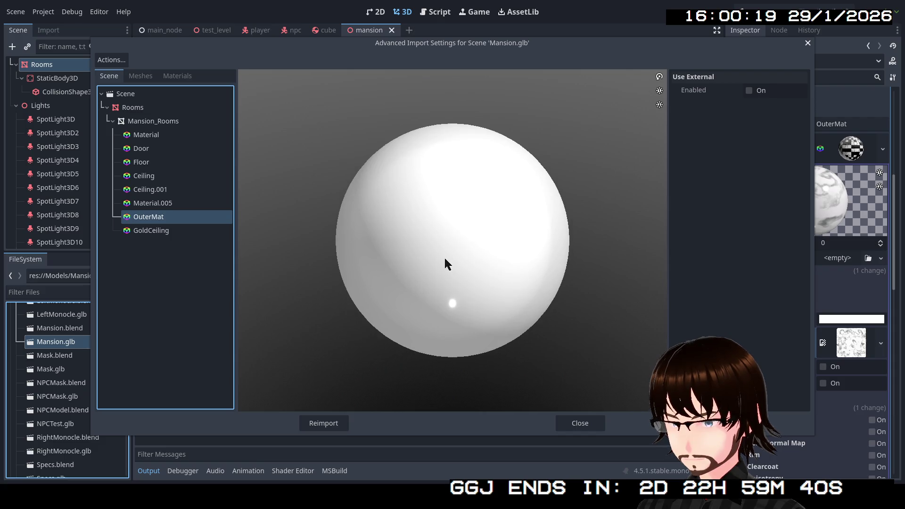
left_click_drag(461, 265, 494, 274)
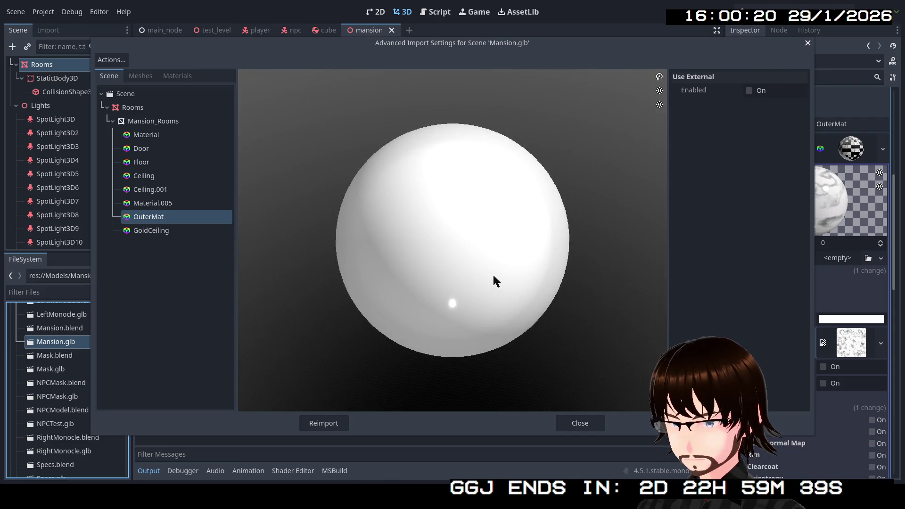
left_click(749, 91)
left_click(800, 107)
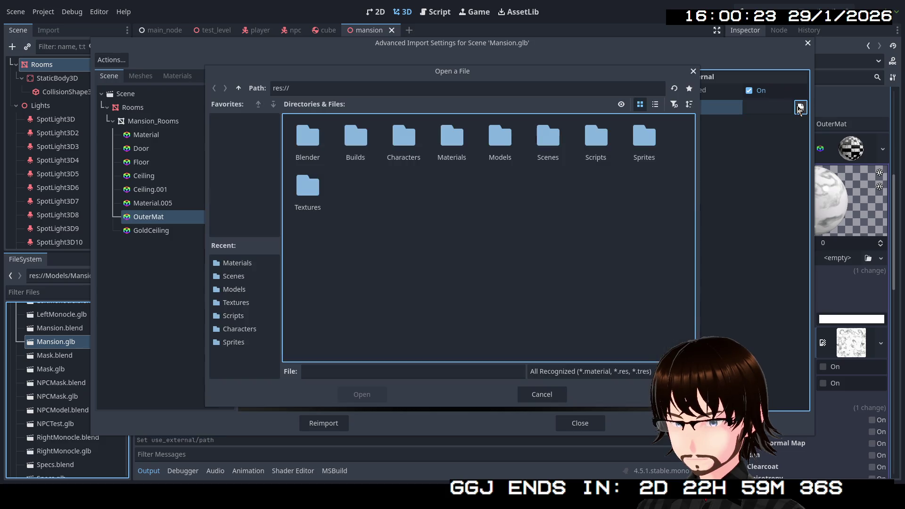
double_click(461, 142)
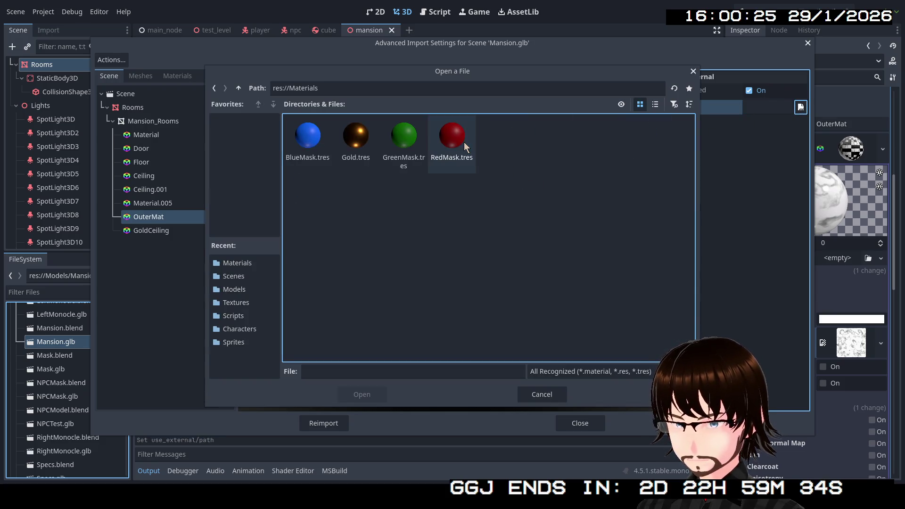
left_click(543, 395)
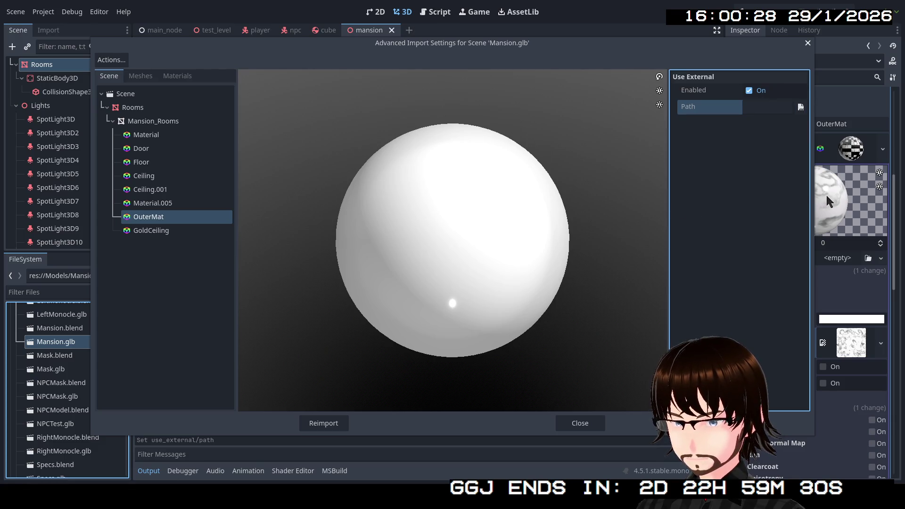
left_click(585, 426)
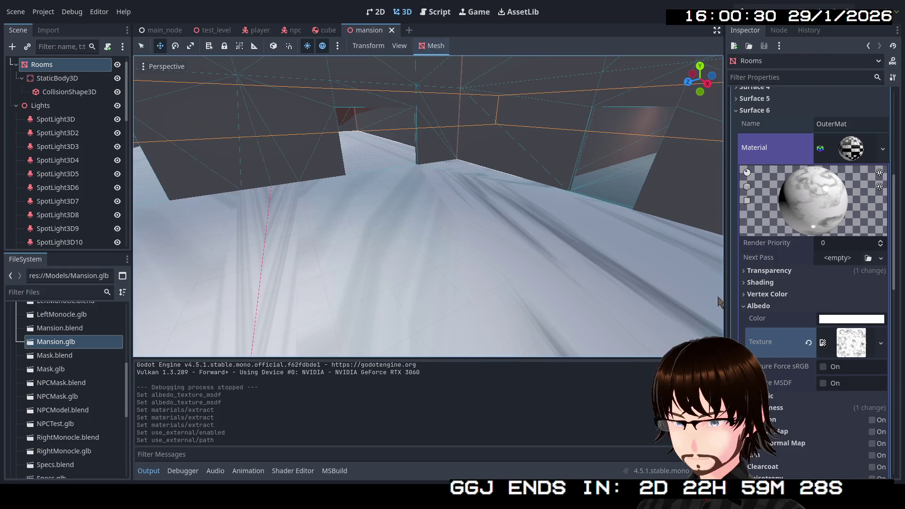
Step: Save the OuterMat surface material as 'MArble' in res://Materials via Save As
mouse_move(832, 215)
left_mouse_down()
mouse_move(844, 210)
mouse_move(830, 215)
mouse_move(853, 222)
mouse_move(781, 153)
mouse_move(825, 219)
mouse_move(853, 181)
mouse_move(883, 207)
mouse_move(801, 210)
mouse_move(851, 213)
left_mouse_up()
left_click(883, 149)
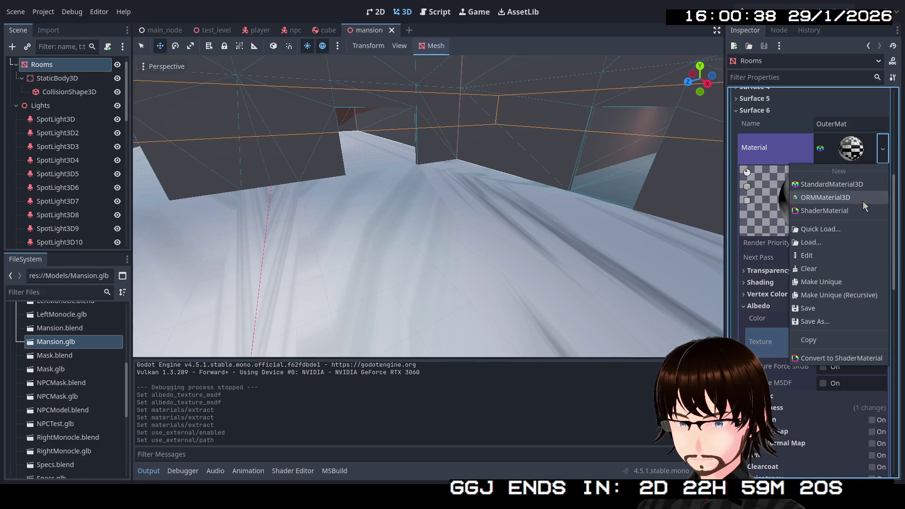
left_click(844, 321)
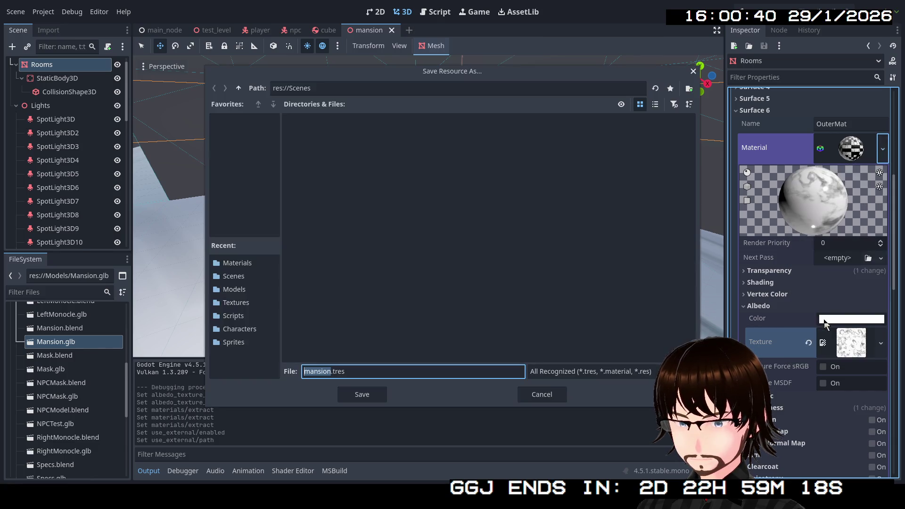
left_click(239, 88)
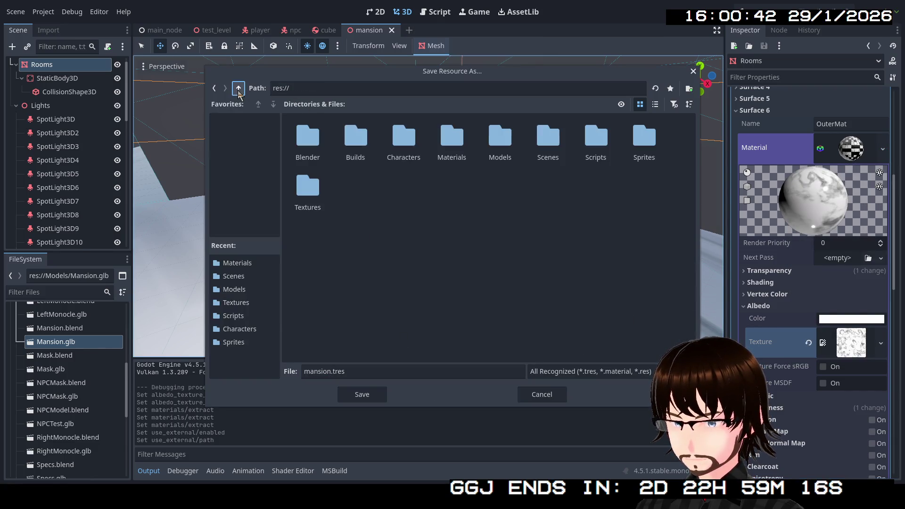
double_click(450, 155)
double_click(379, 372)
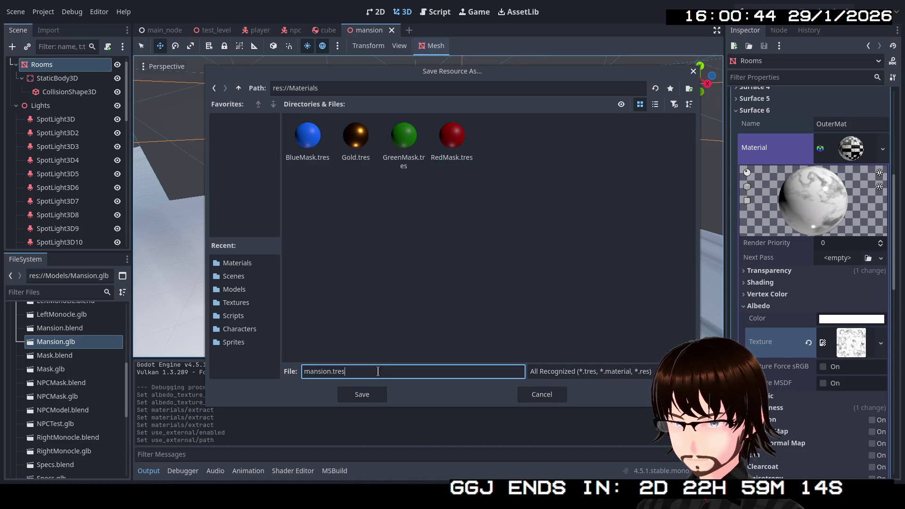
key("ctrl+a")
type("MA")
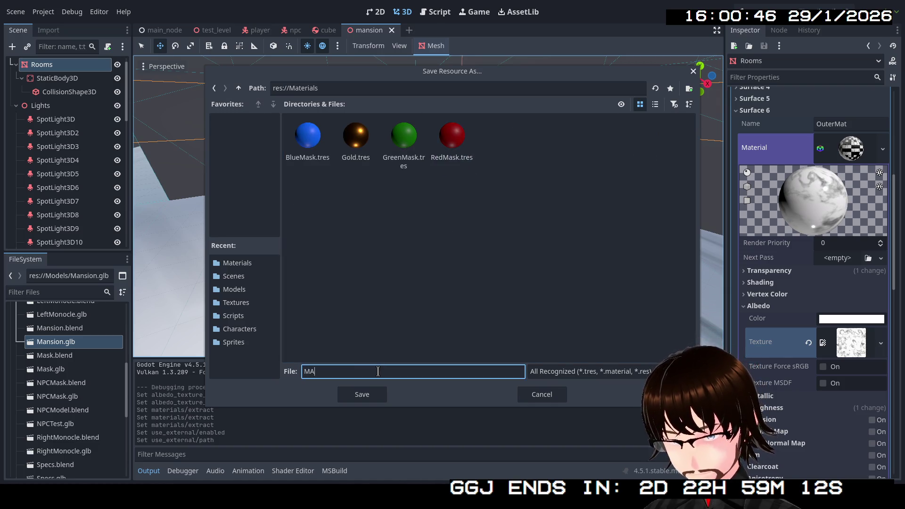
type("rble")
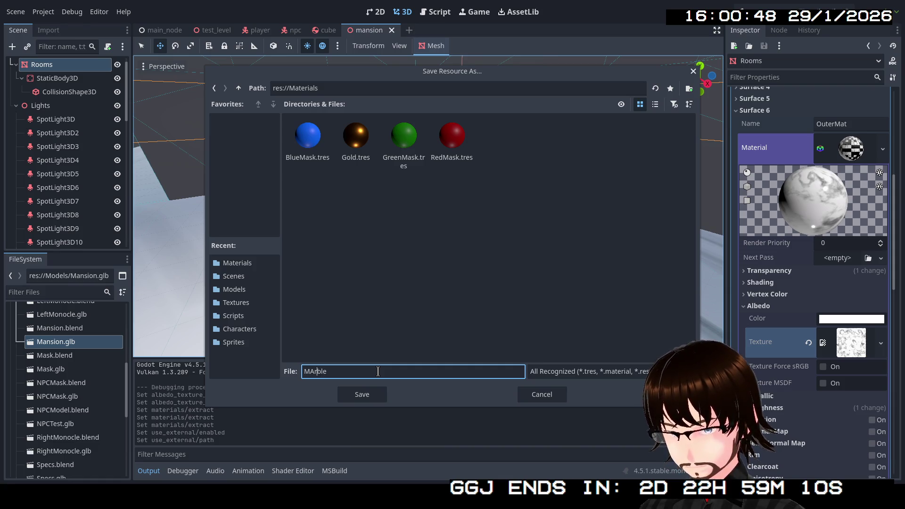
key("Return")
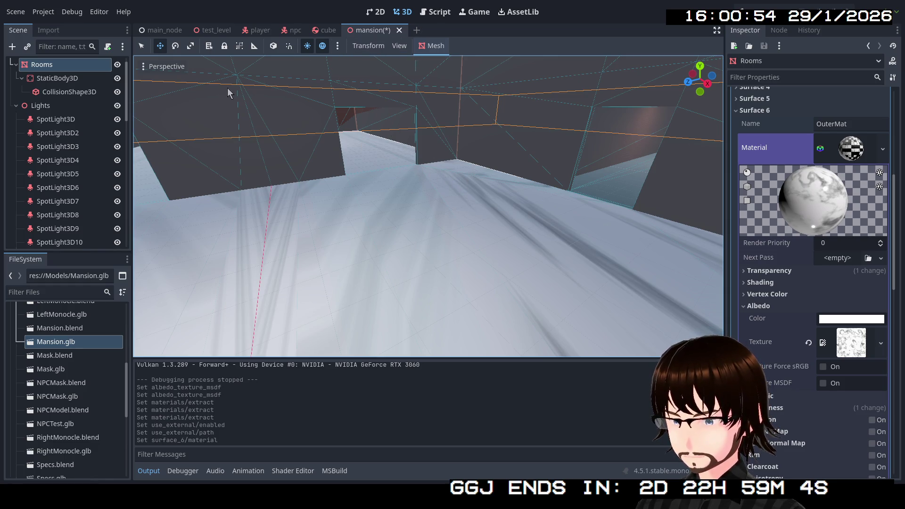
Step: In Mansion.glb's import settings, set OuterMat to use the external Marble.tres material
double_click(65, 343)
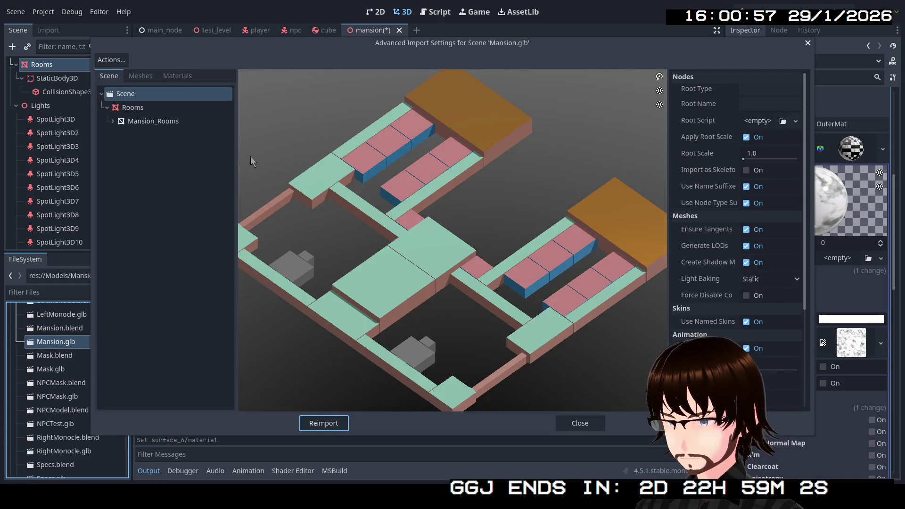
left_click(112, 122)
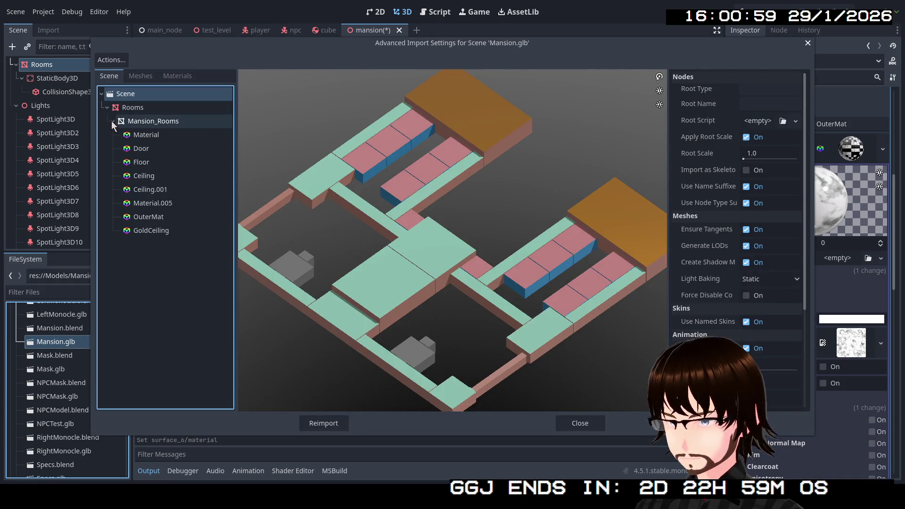
left_click(144, 218)
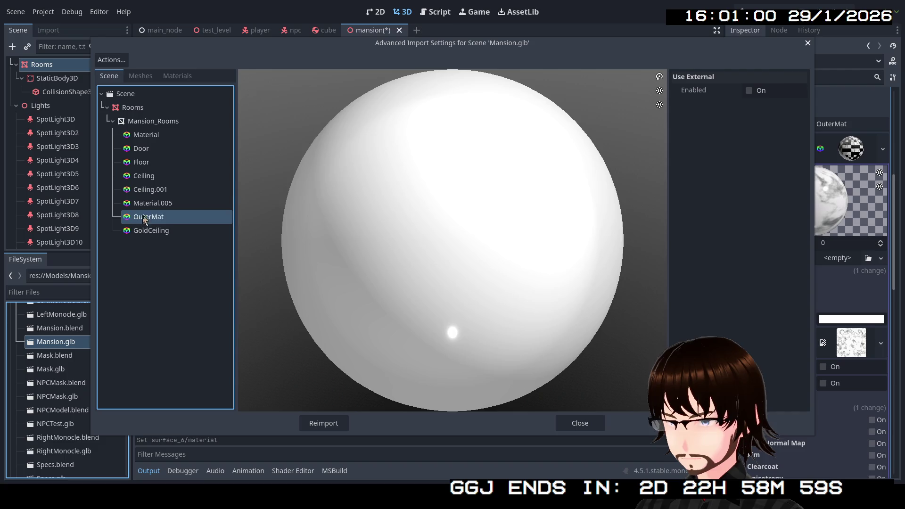
left_click(749, 92)
left_click(801, 106)
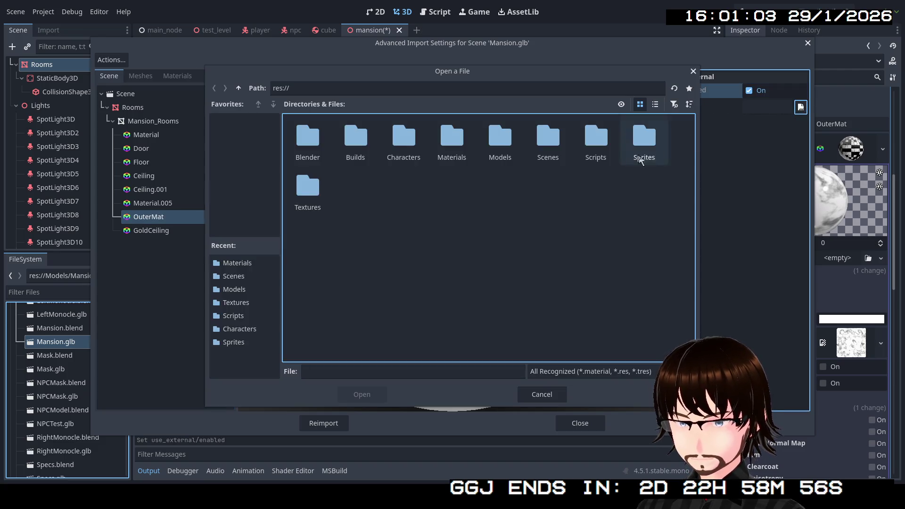
double_click(452, 139)
left_click(453, 140)
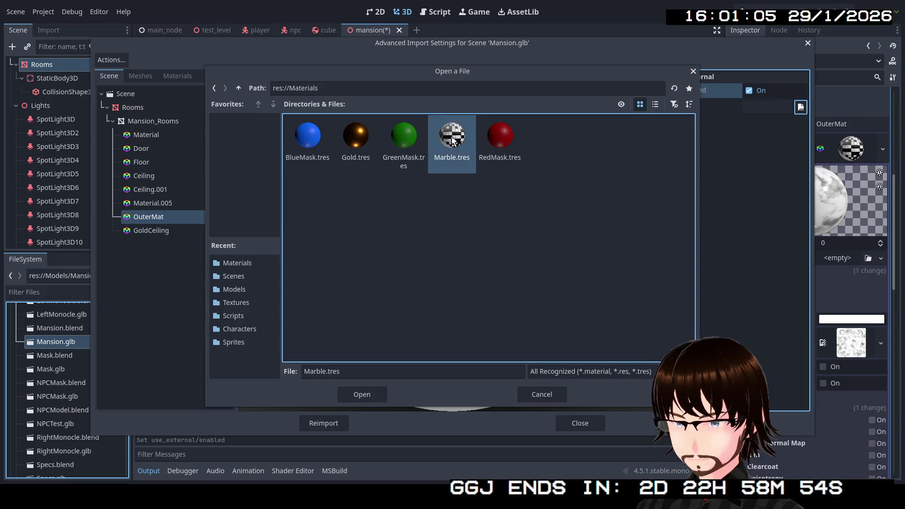
double_click(452, 139)
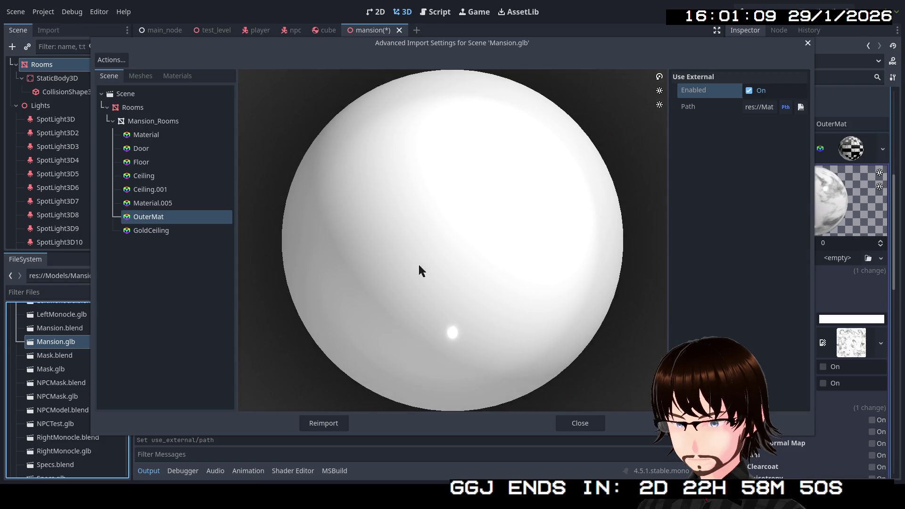
Step: Preview Mansion_Rooms from above, return to OuterMat, and reimport Mansion.glb
scroll(421, 271, "down", 5)
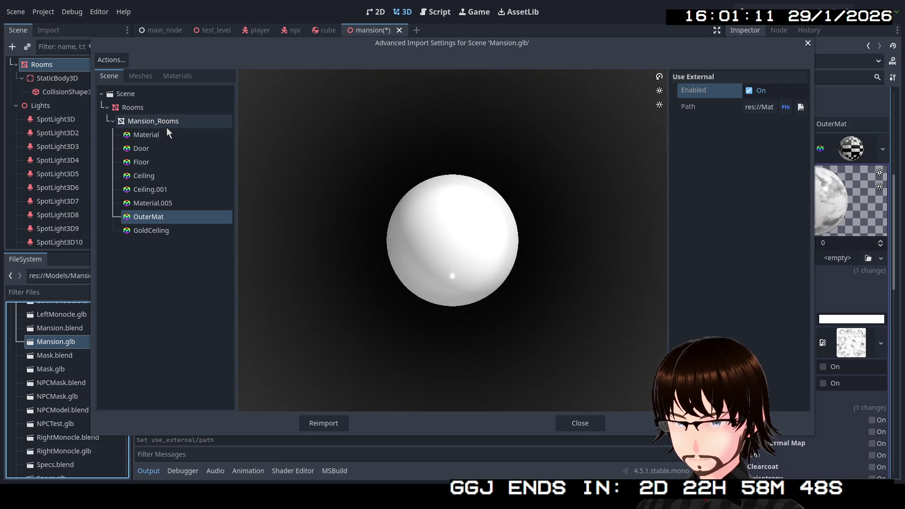
left_click(166, 122)
mouse_move(431, 203)
left_mouse_down()
mouse_move(426, 246)
mouse_move(437, 263)
left_mouse_up()
left_click(143, 217)
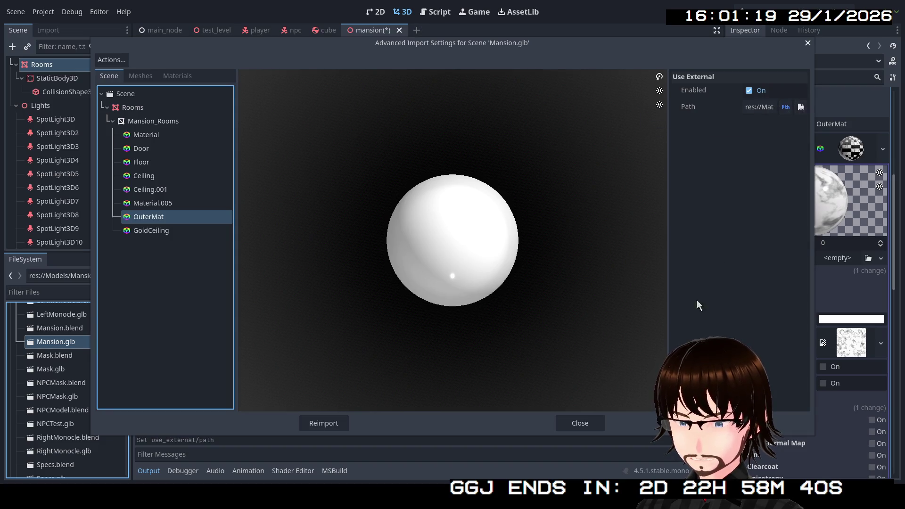
left_click(324, 425)
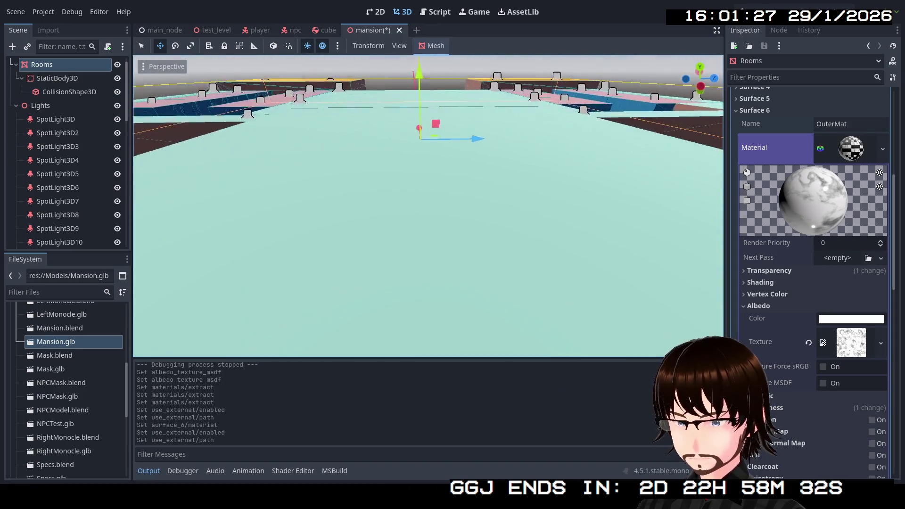
key("w")
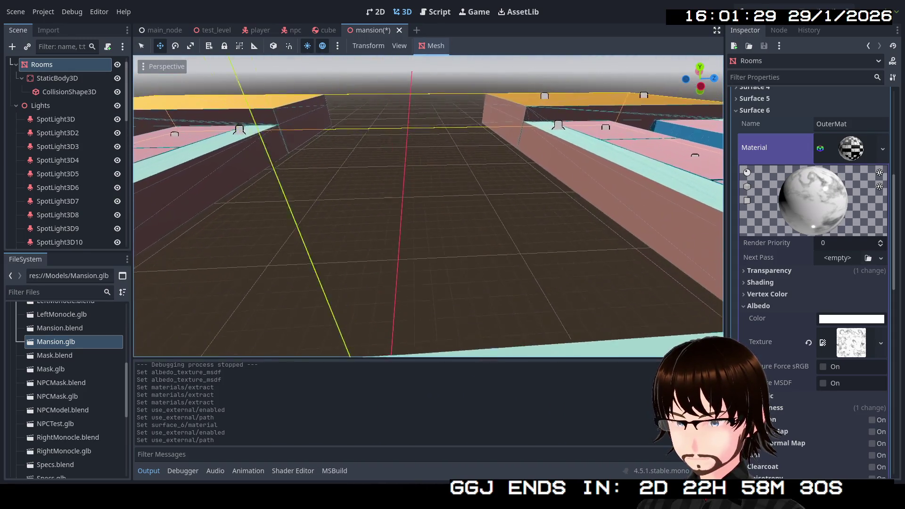
key("w")
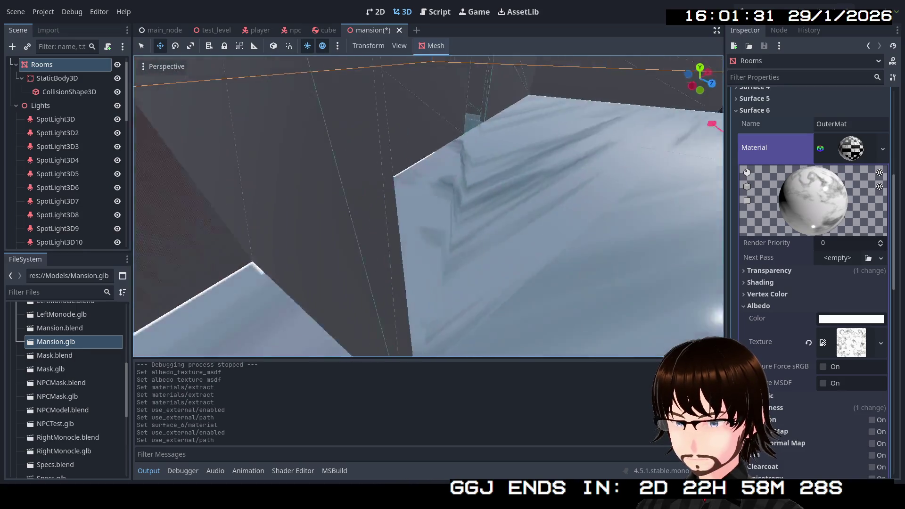
key("w")
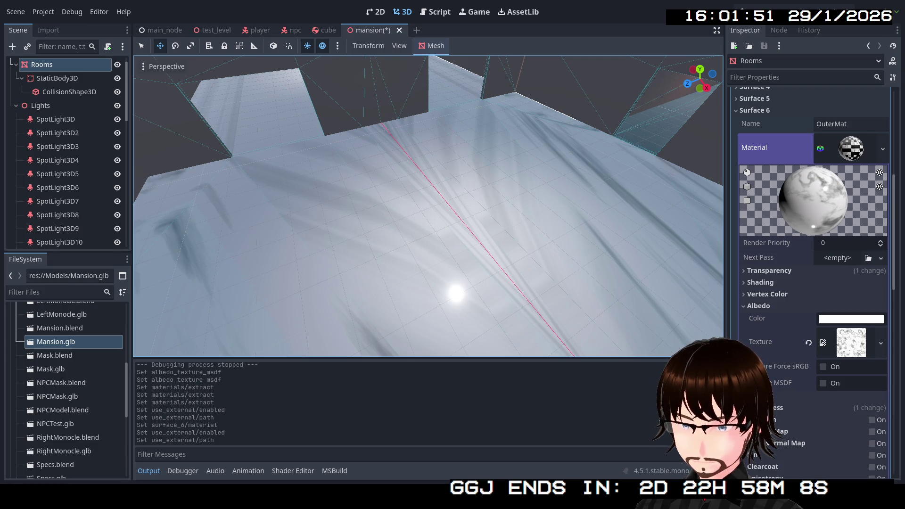
key("ctrl+s")
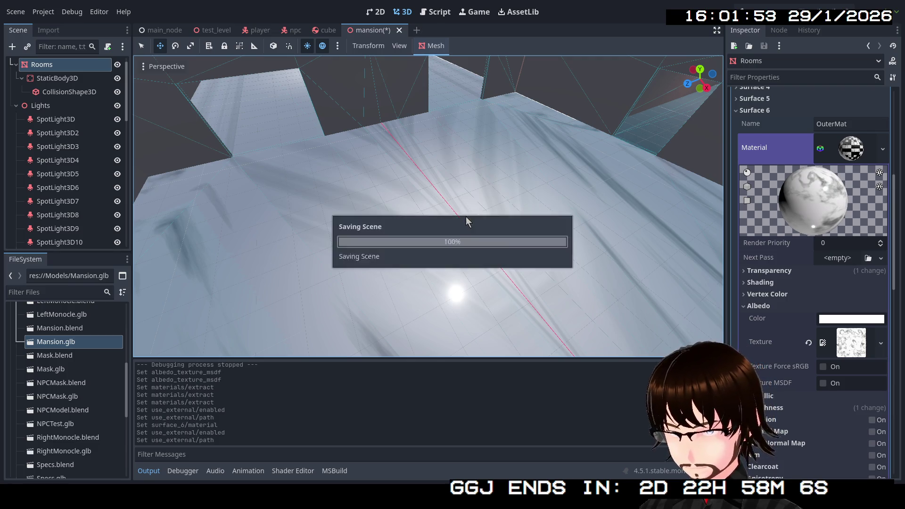
Step: Zoom and orbit around the mansion to the orange block, then fly through a room toward the floor
scroll(329, 234, "down", 10)
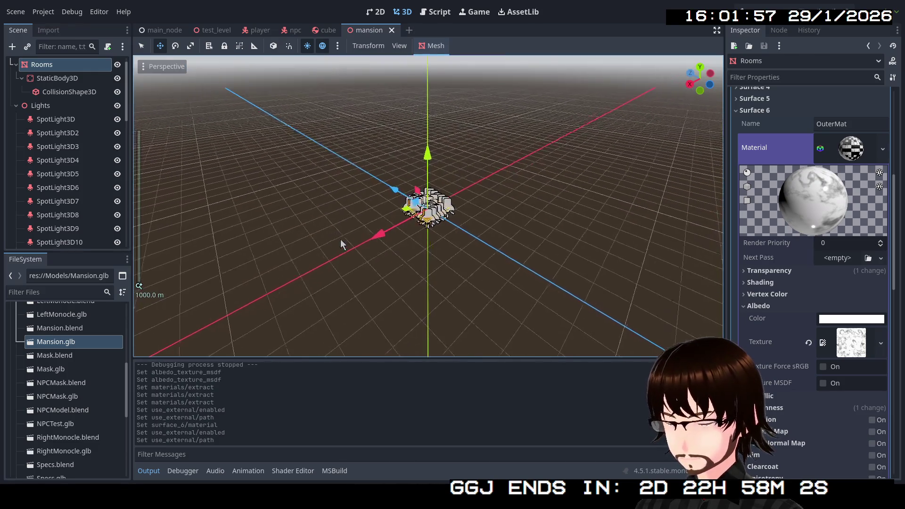
scroll(341, 239, "up", 5)
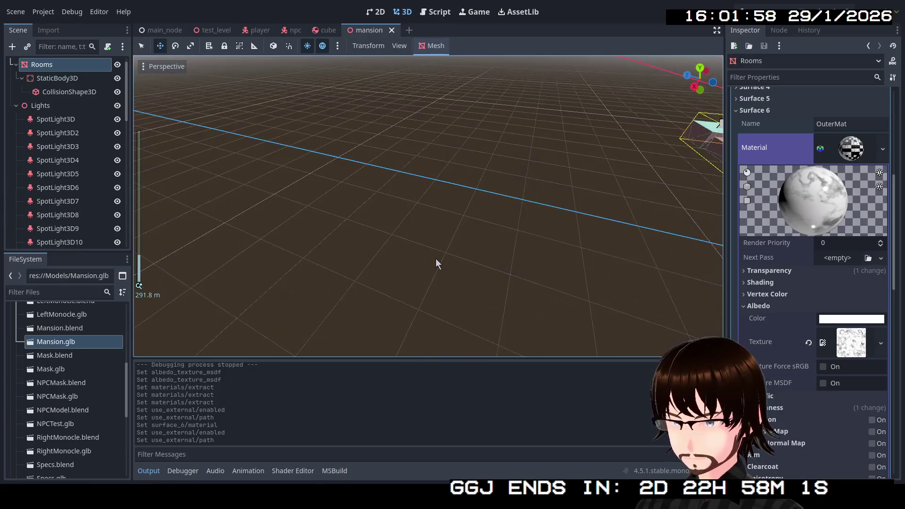
left_click_drag(436, 259, 471, 259)
scroll(387, 207, "up", 3)
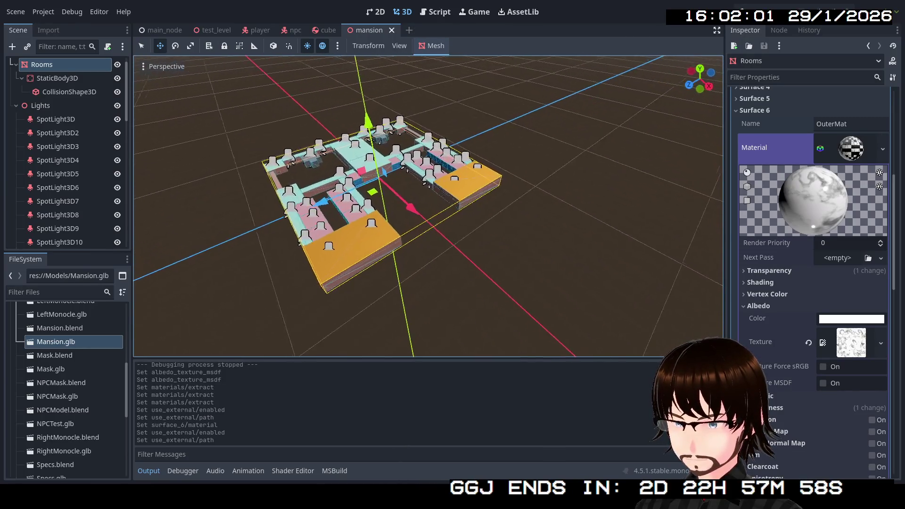
scroll(387, 208, "up", 4)
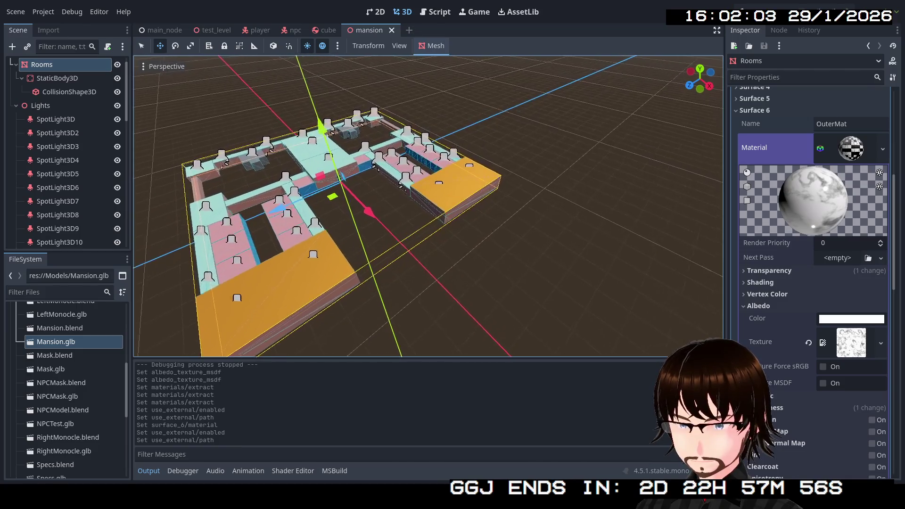
mouse_move(428, 206)
left_mouse_down()
mouse_move(467, 207)
mouse_move(432, 200)
mouse_move(523, 93)
left_mouse_up()
scroll(428, 206, "up", 5)
scroll(428, 206, "down", 5)
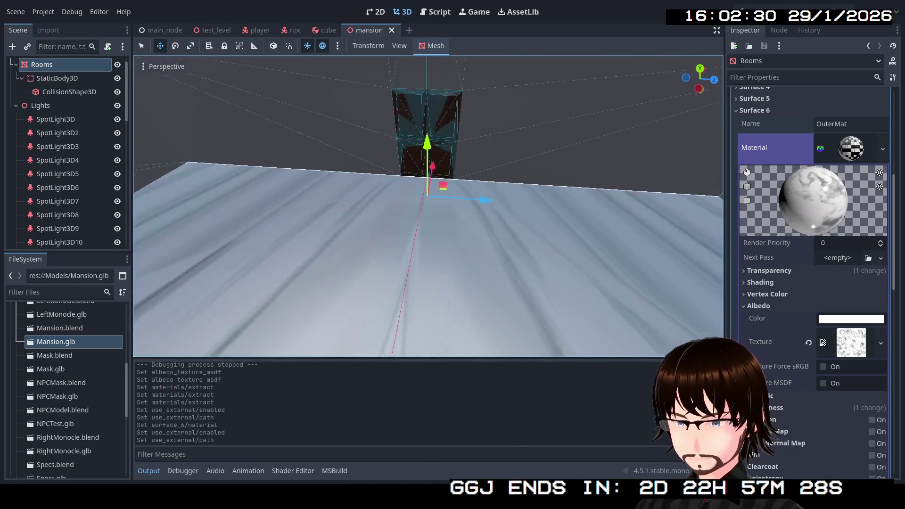
left_click_drag(480, 261, 480, 261)
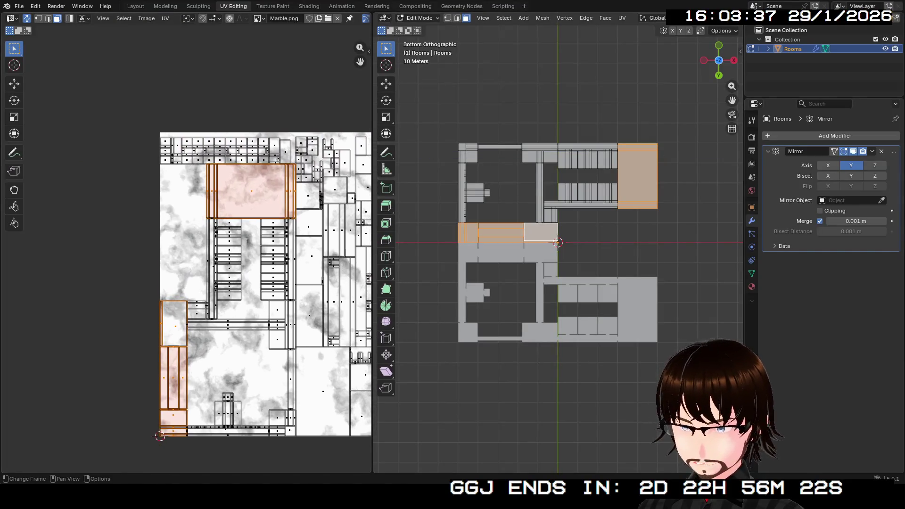
Step: Pan the UV editor, orbit Rooms into perspective, deselect everything and leave Edit Mode
scroll(236, 227, "up", 3)
scroll(236, 227, "down", 3)
scroll(208, 245, "right", 5)
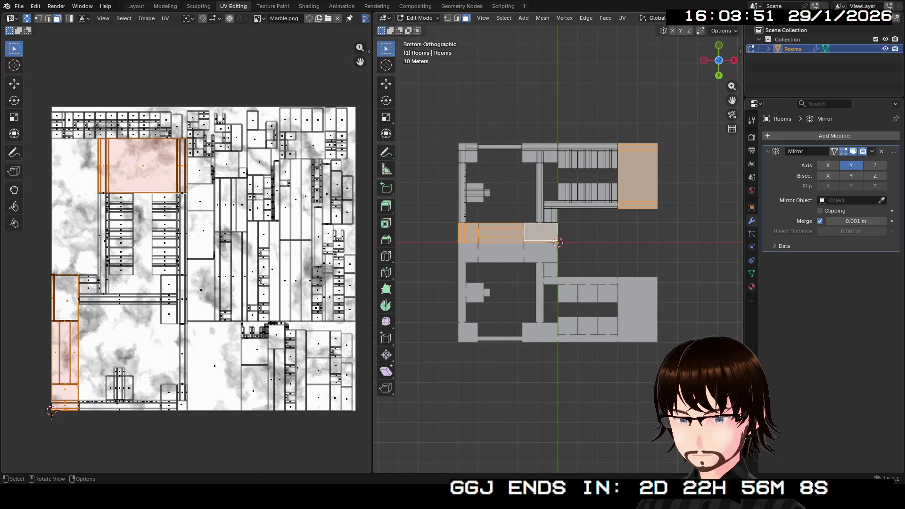
mouse_move(557, 243)
left_mouse_down()
mouse_move(572, 155)
mouse_move(582, 151)
left_mouse_up()
key("alt+a")
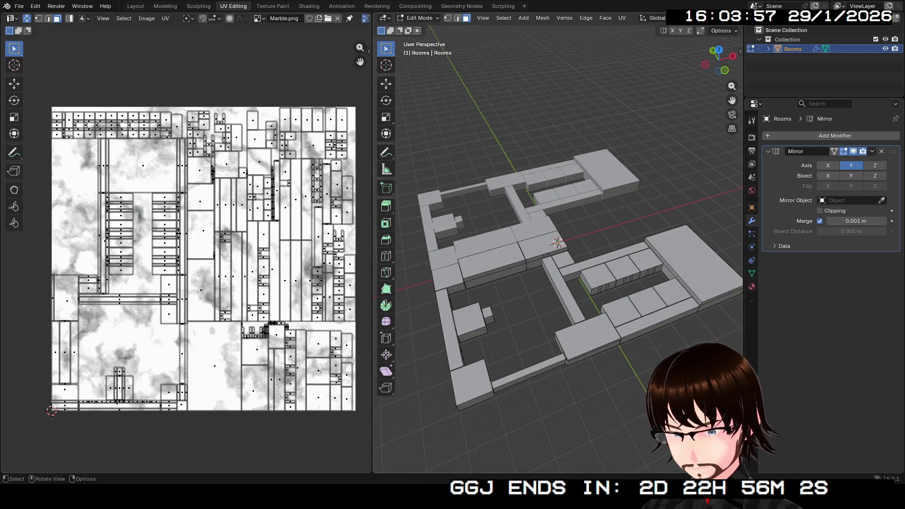
key("Tab")
Step: Apply the Mirror modifier on Rooms and unwrap the whole mesh with Cube Projection
left_click(873, 151)
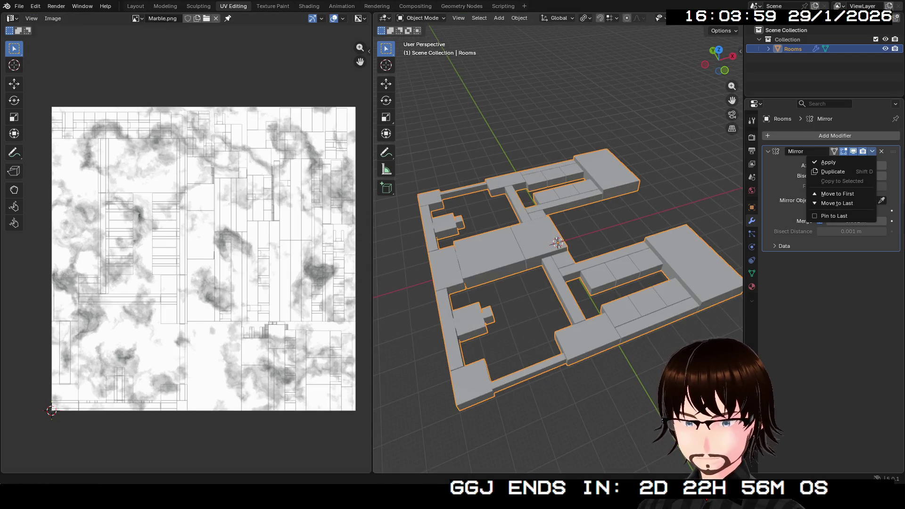
left_click(839, 162)
key("Tab")
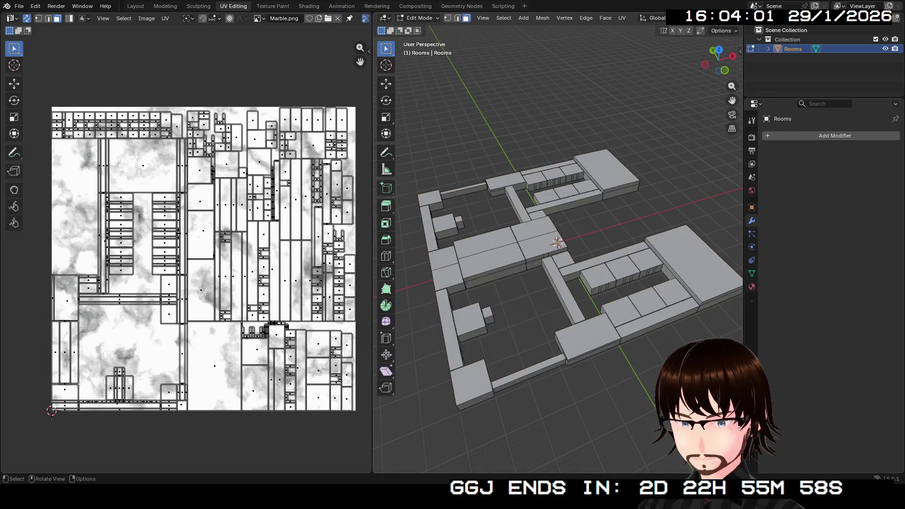
key("a")
left_click(623, 18)
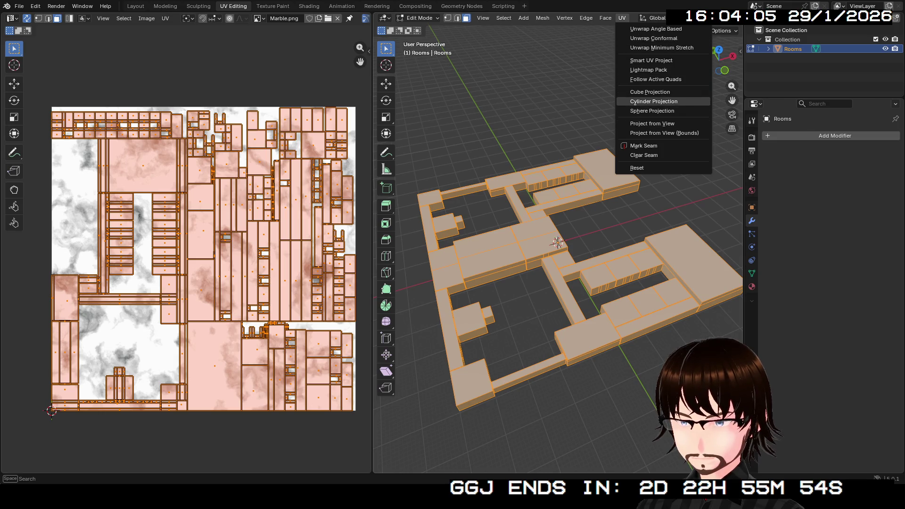
left_click(650, 91)
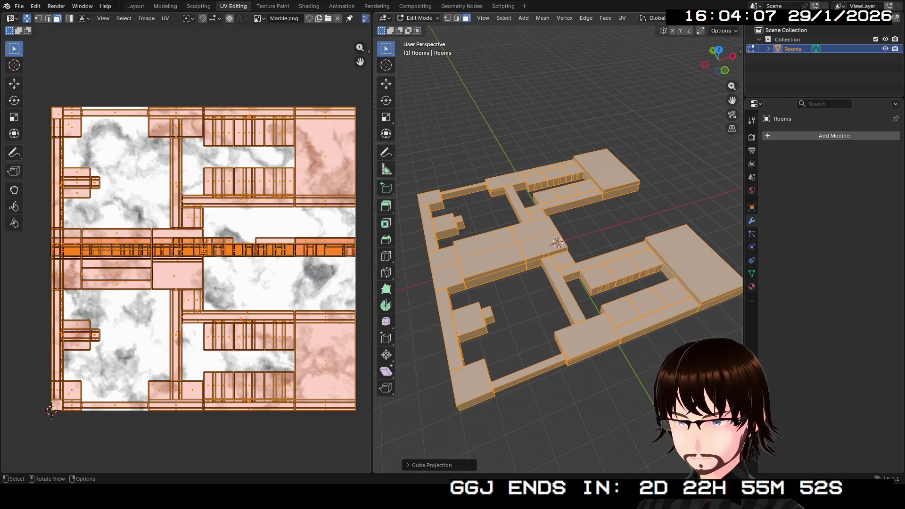
scroll(193, 249, "up", 1)
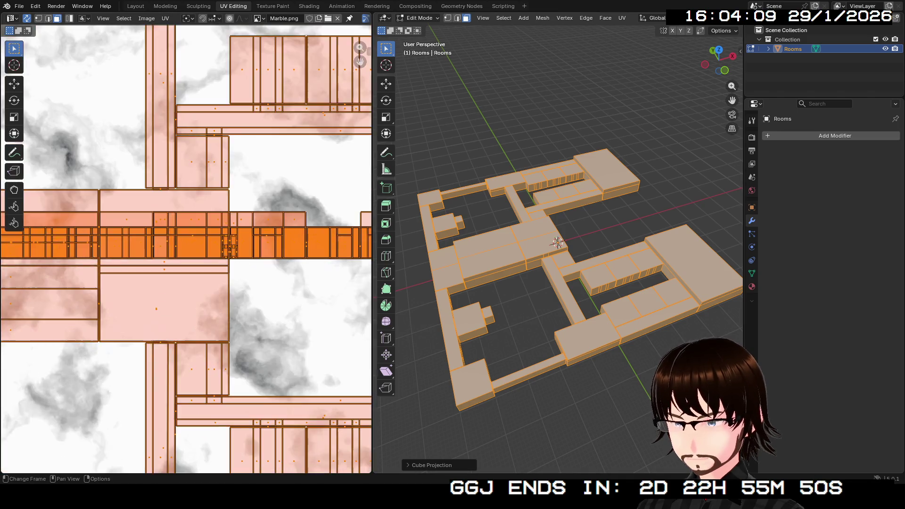
scroll(97, 307, "down", 2)
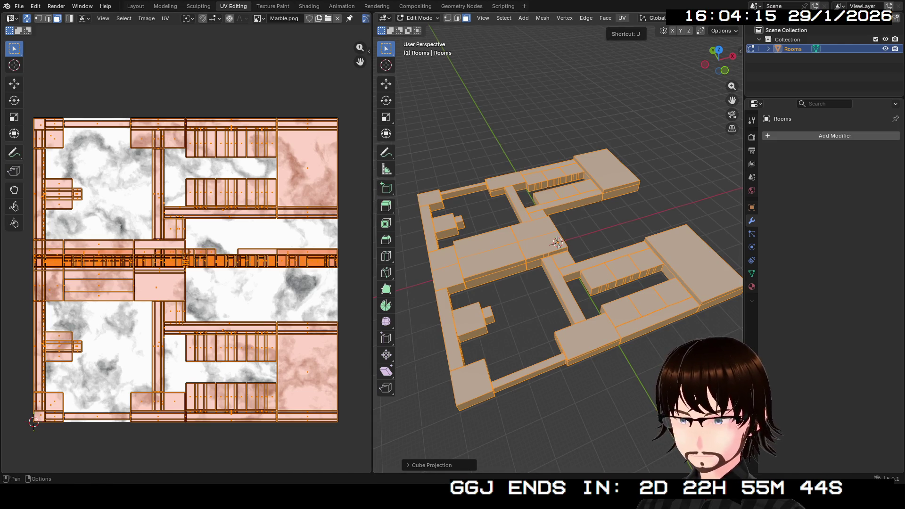
Step: Export the model as FBX and return to Object Mode
left_click(19, 6)
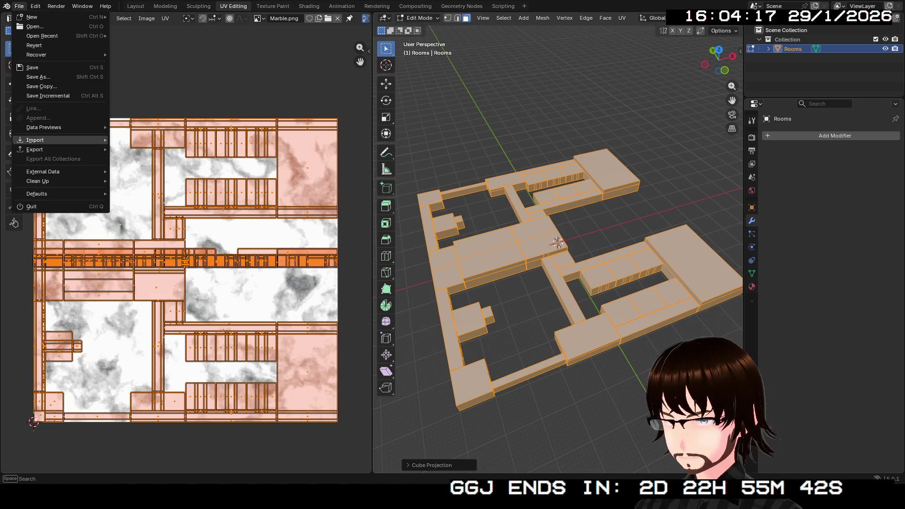
mouse_move(47, 150)
left_click(142, 225)
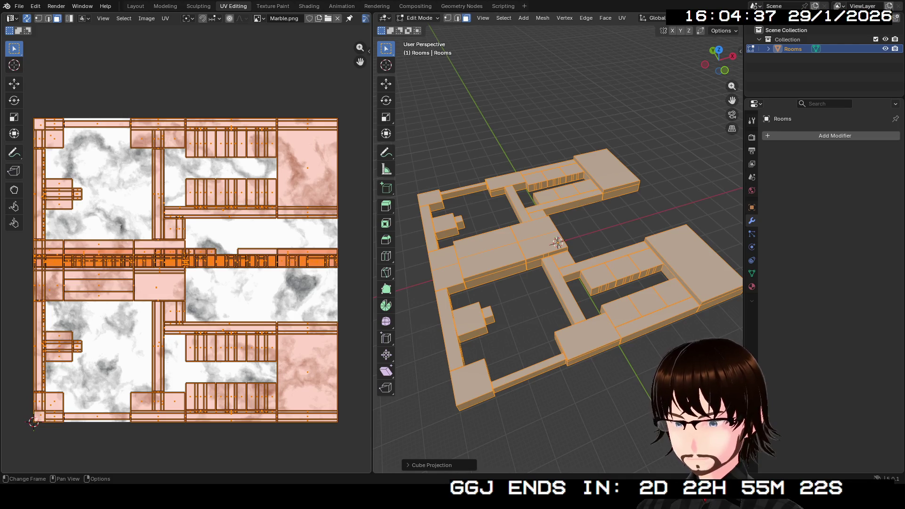
key("Tab")
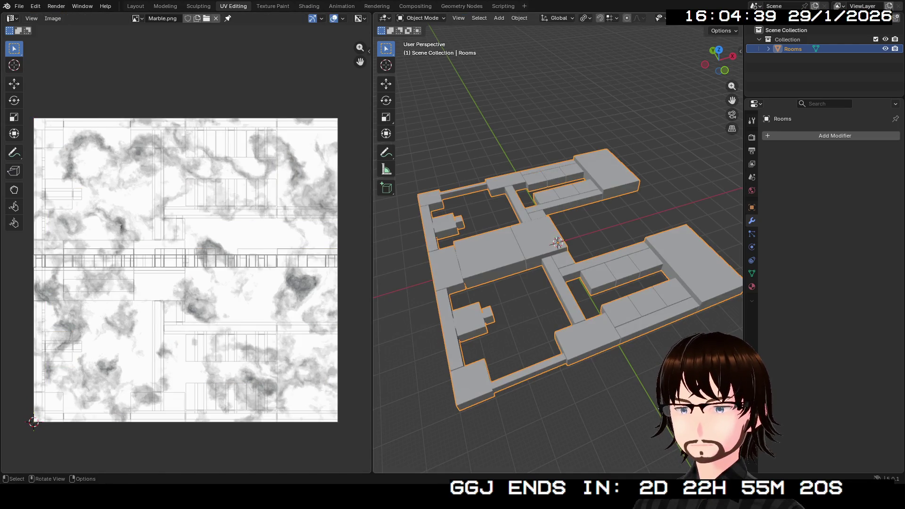
Step: Apply all transforms to Rooms and re-unwrap its mesh with Cube Projection
key("ctrl+a")
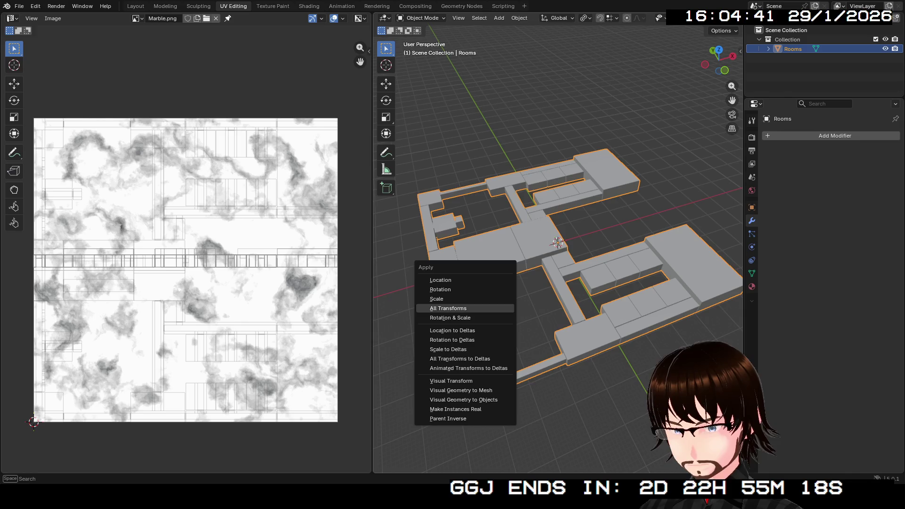
key("Return")
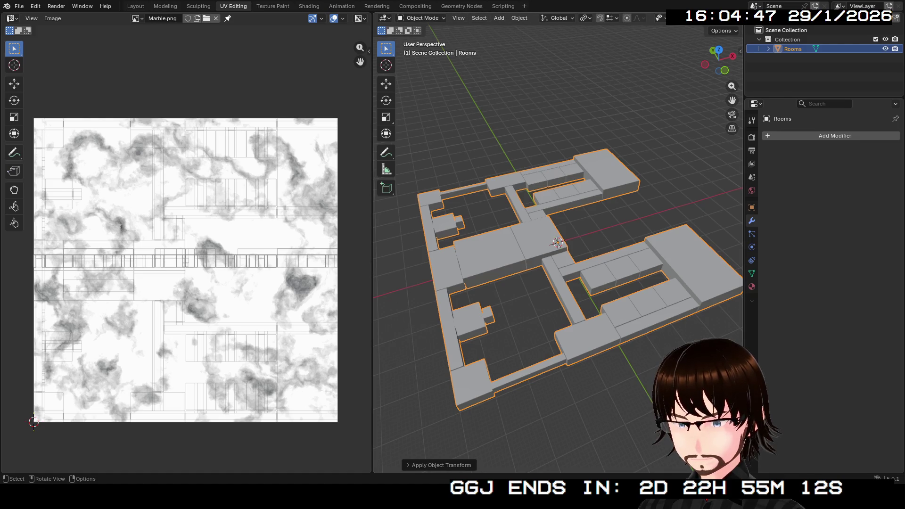
key("Tab")
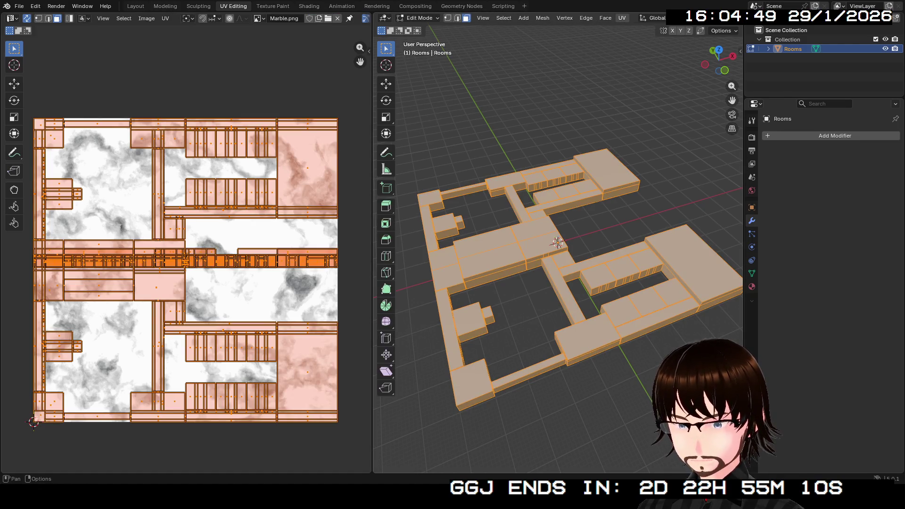
left_click(622, 17)
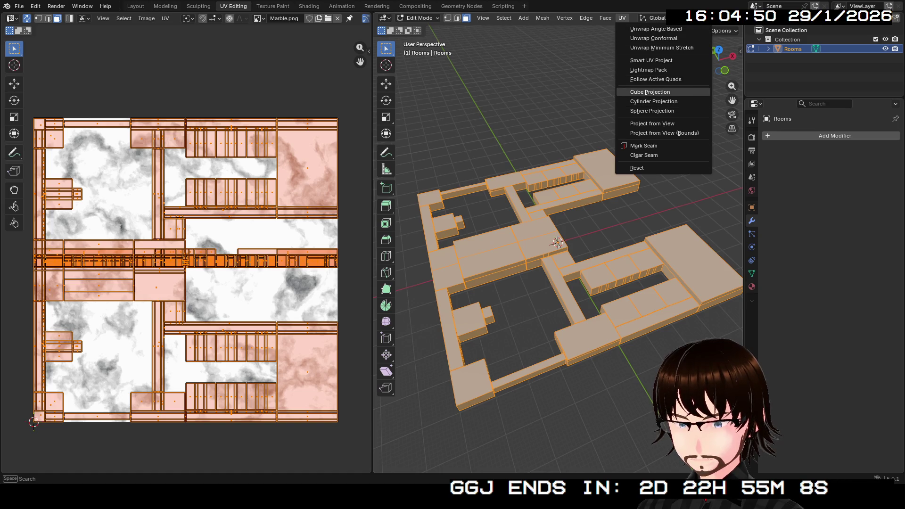
left_click(651, 92)
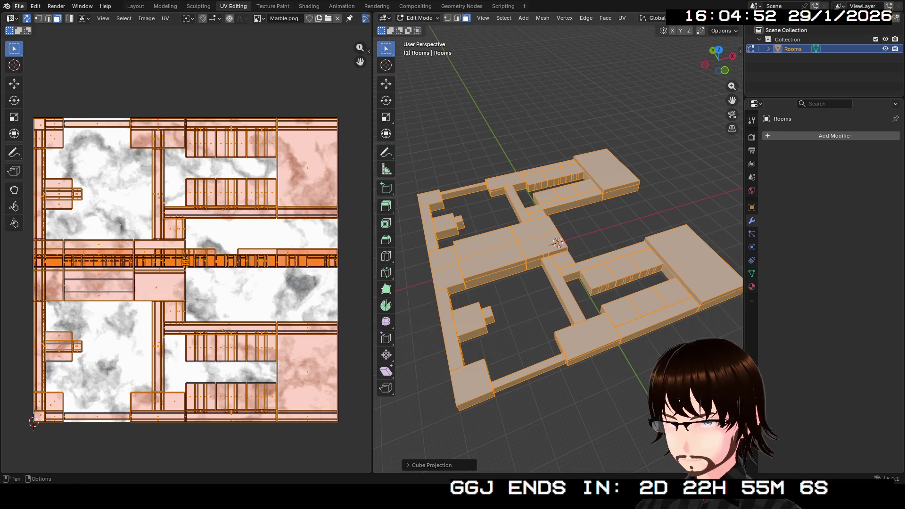
Step: Choose an export option from File > Export, then toggle out of and back into Edit Mode
left_click(18, 6)
mouse_move(34, 150)
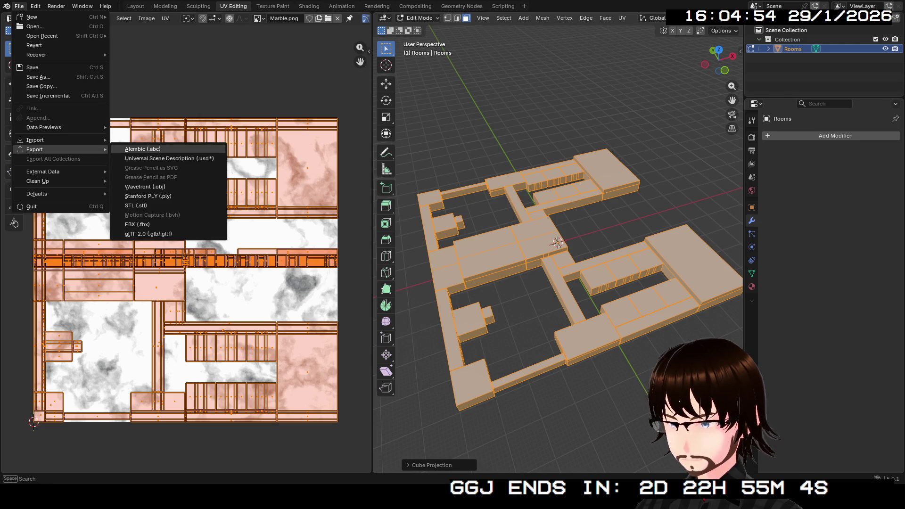
left_click(142, 234)
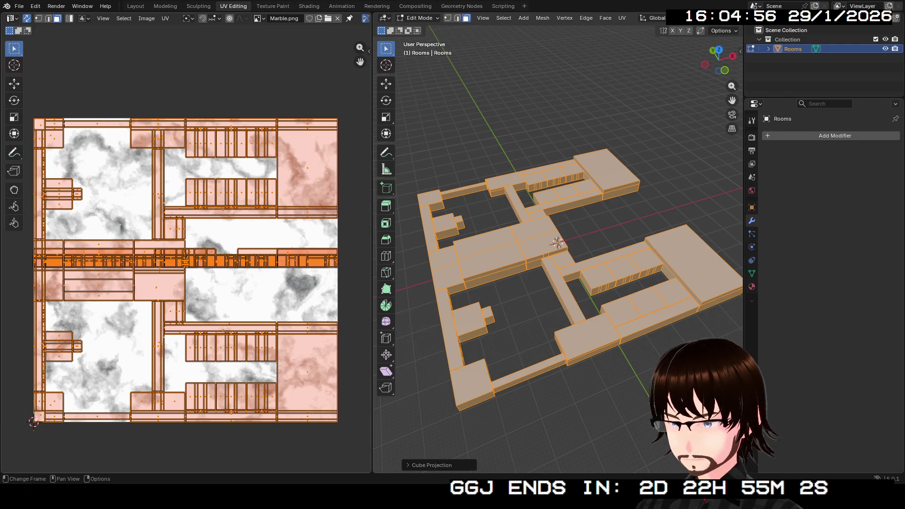
key("Tab")
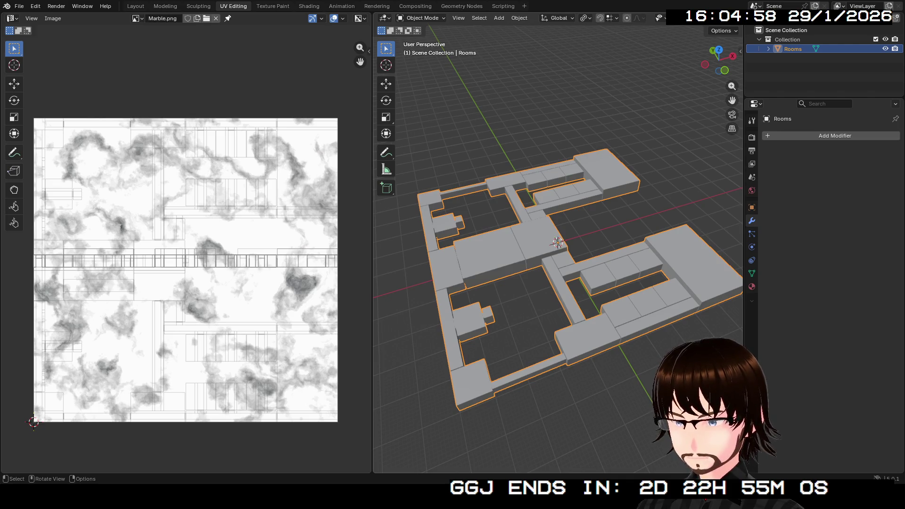
key("Tab")
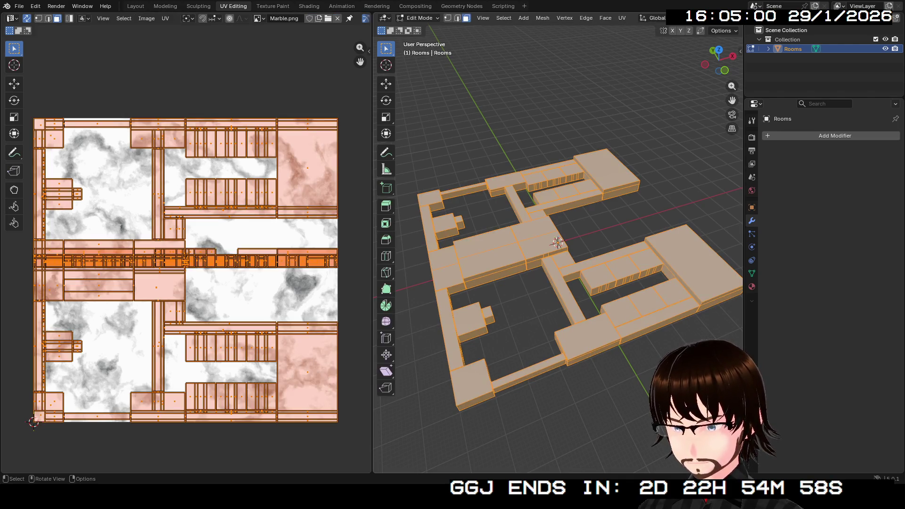
Step: Undo back to Object Mode with the Y-axis Mirror modifier restored, then orbit with numpad 4
key("Tab")
key("Tab")
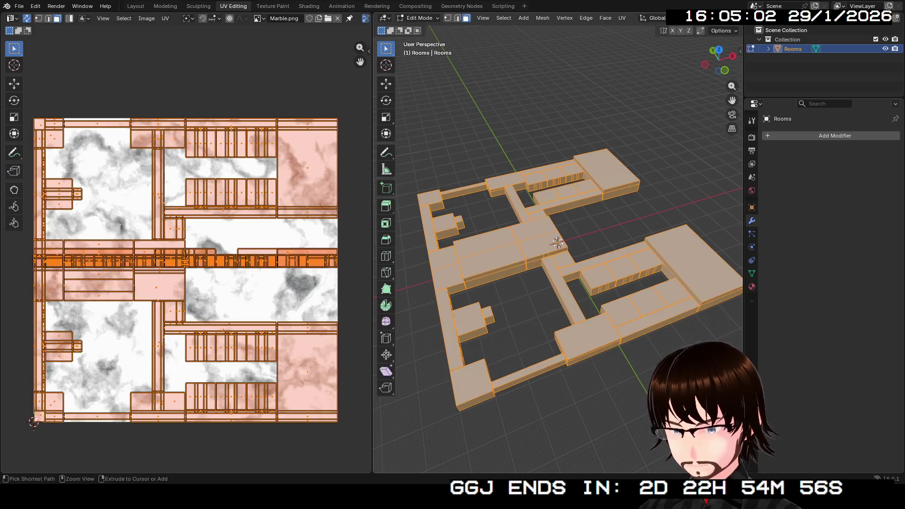
key("ctrl+z")
key("ctrl+z")
key("ctrl+z")
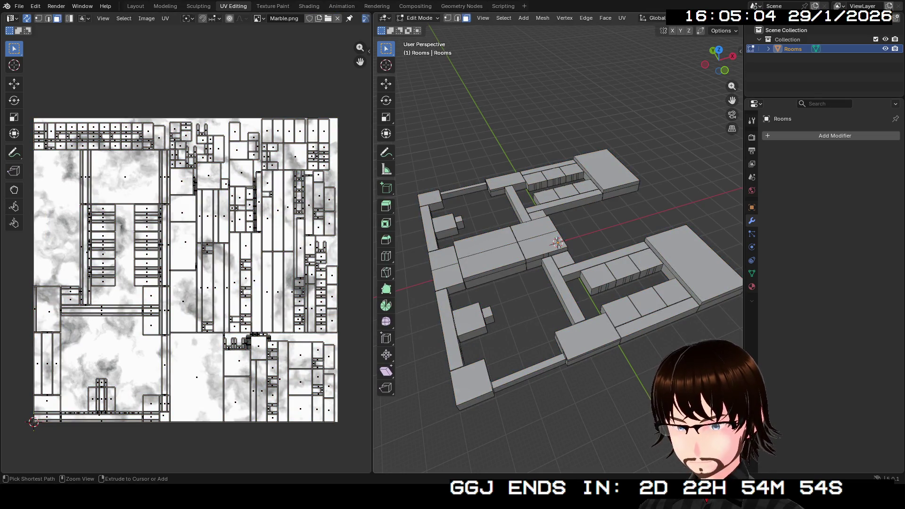
key("ctrl+z")
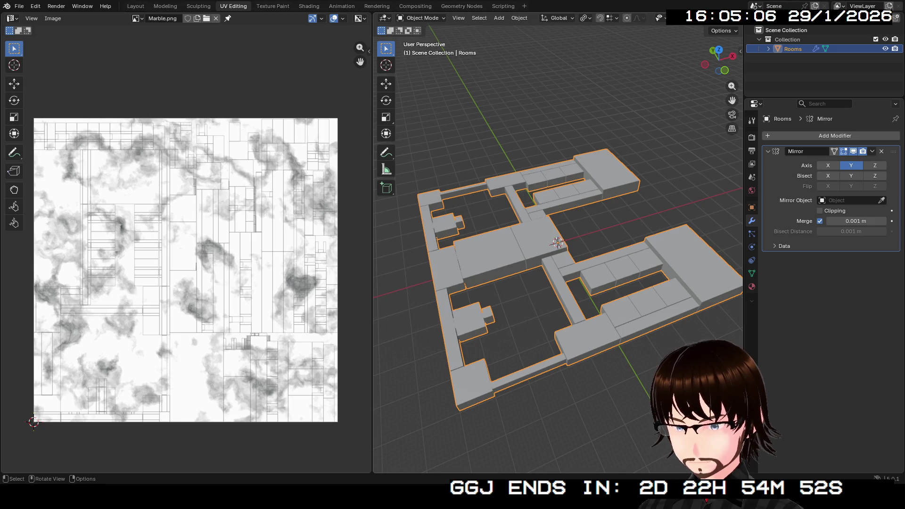
key("KP_4")
key("KP_4")
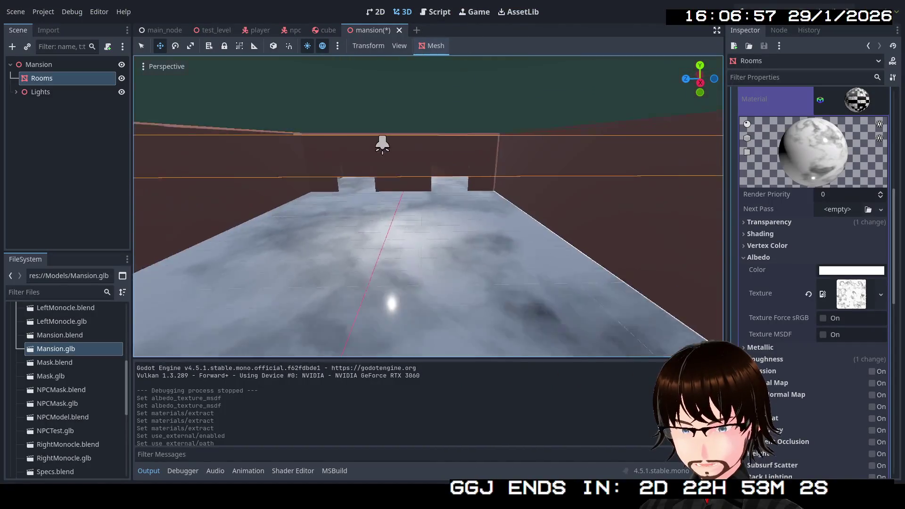
Step: Fly the camera down to the floor and back out, then save the mansion scene
key("w")
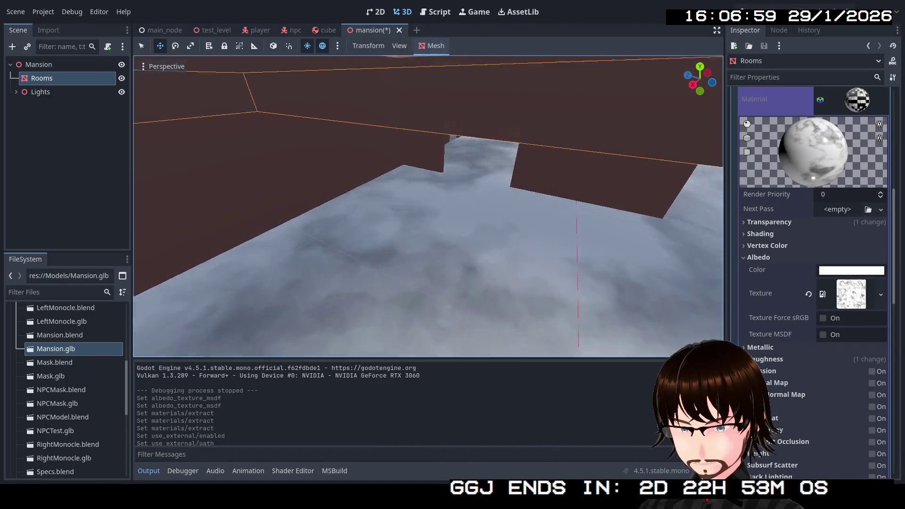
key("s")
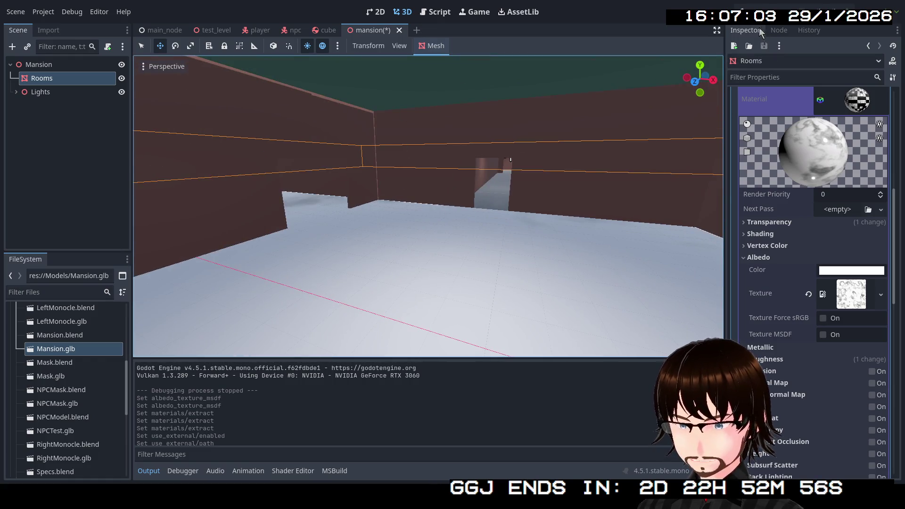
key("ctrl+s")
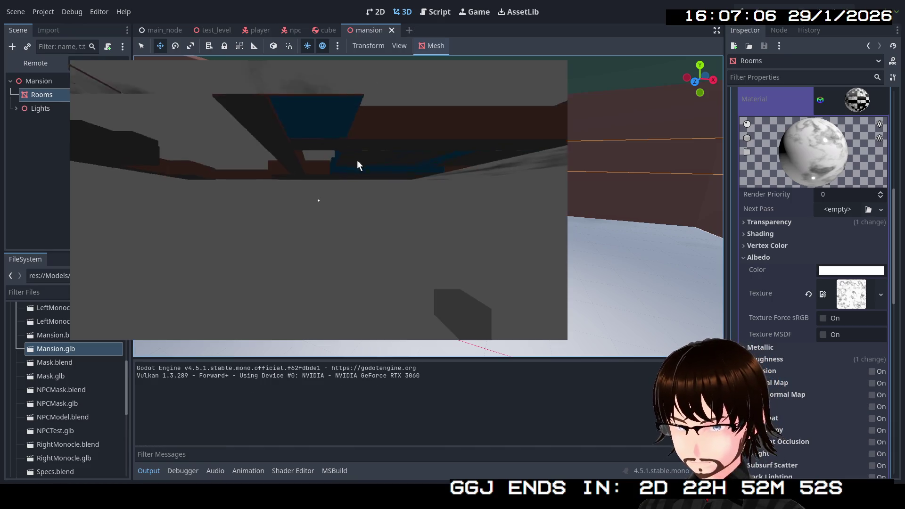
Step: Close the test run and bring up Create Collision Shape for Rooms (Static Body Child, Trimesh)
key("Escape")
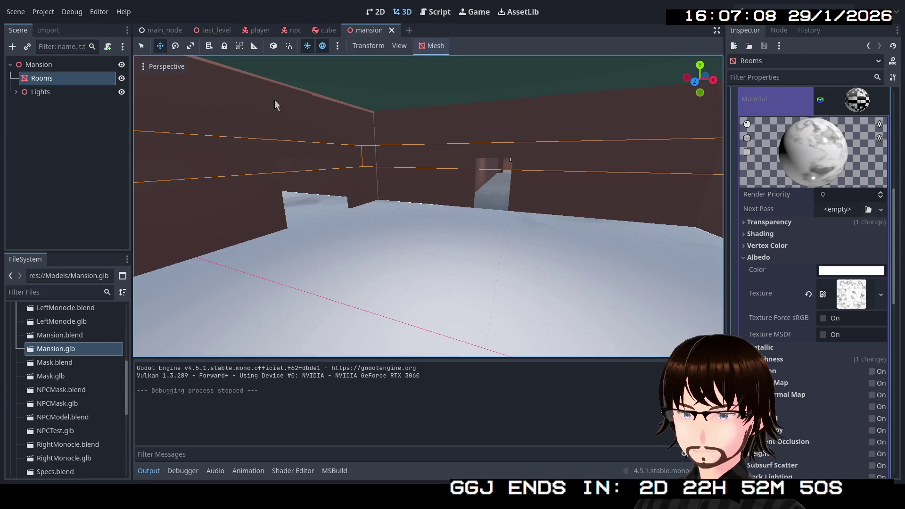
left_click(445, 45)
left_click(466, 63)
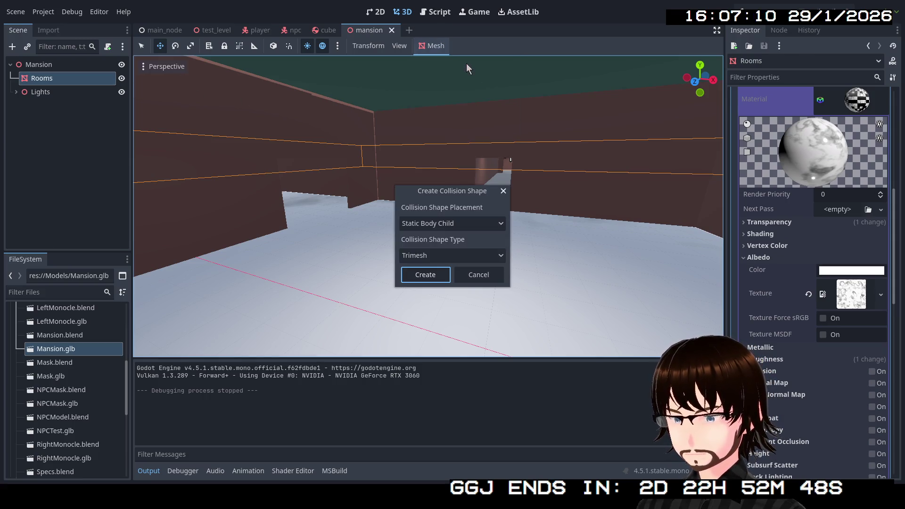
Step: Try a Trimesh static body and then a Sibling collision shape, undoing each
left_click(438, 276)
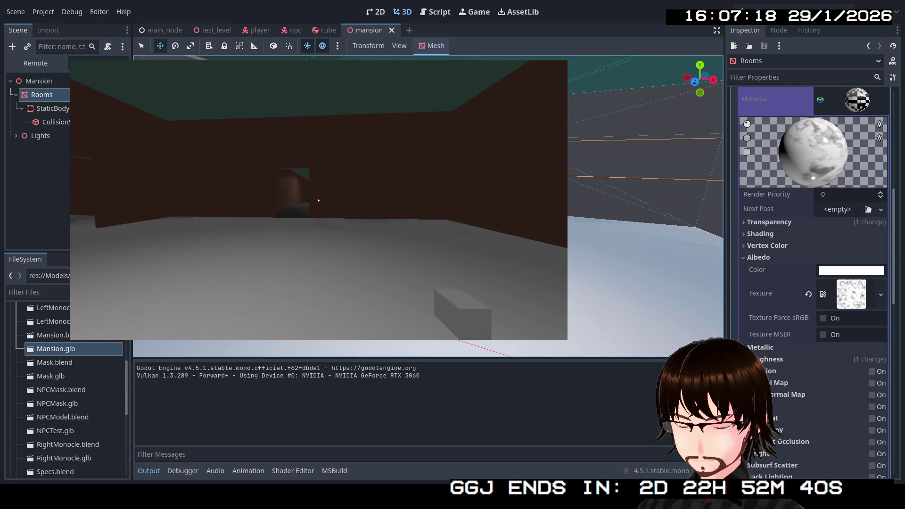
key("Escape")
key("ctrl+z")
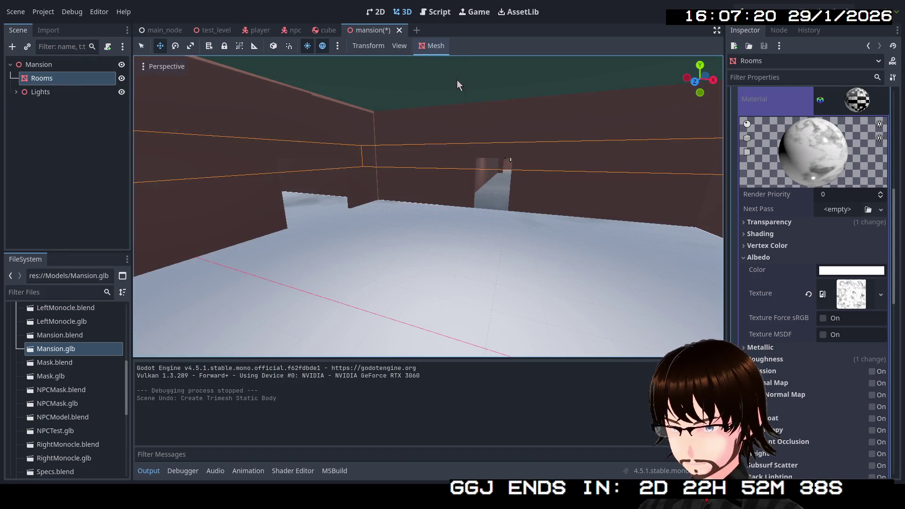
left_click(431, 48)
left_click(438, 61)
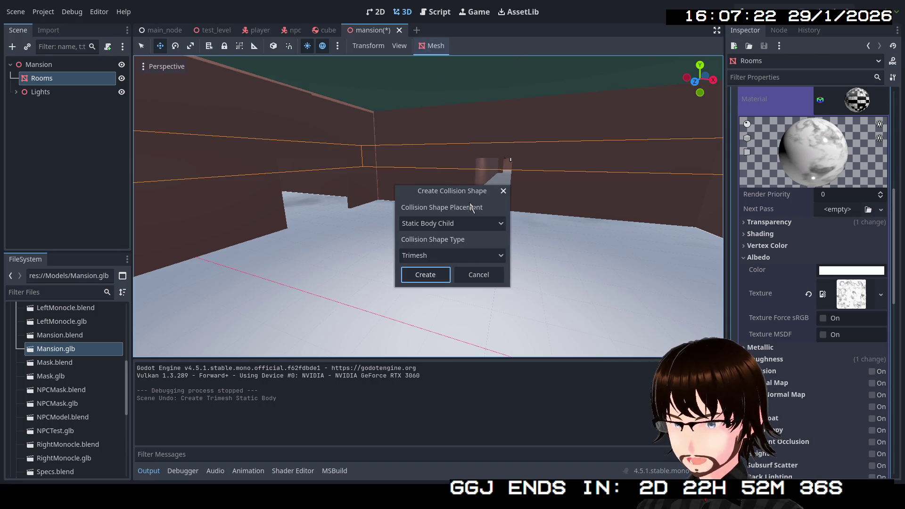
left_click(459, 224)
left_click(451, 240)
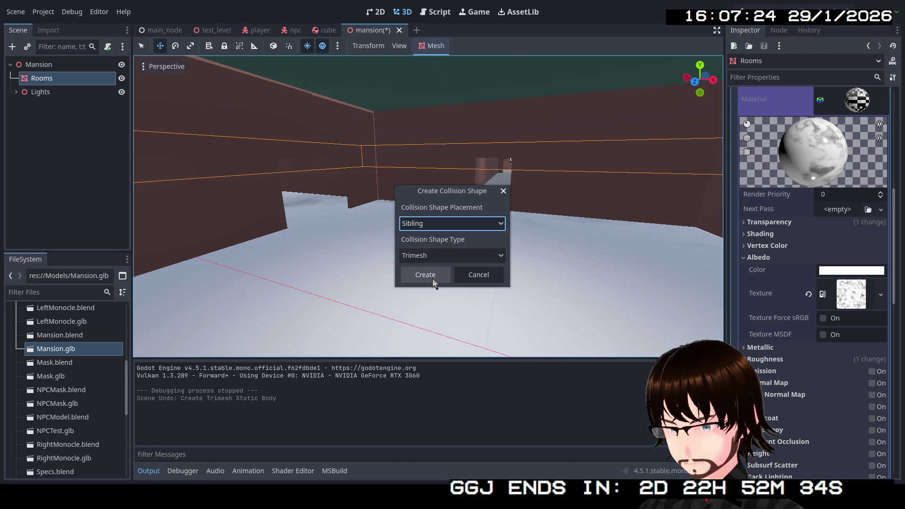
left_click(431, 277)
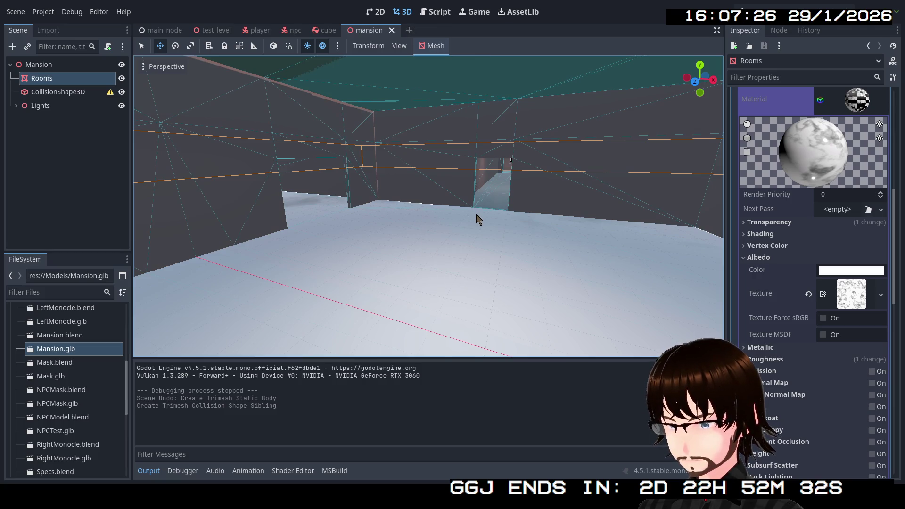
key("ctrl+z")
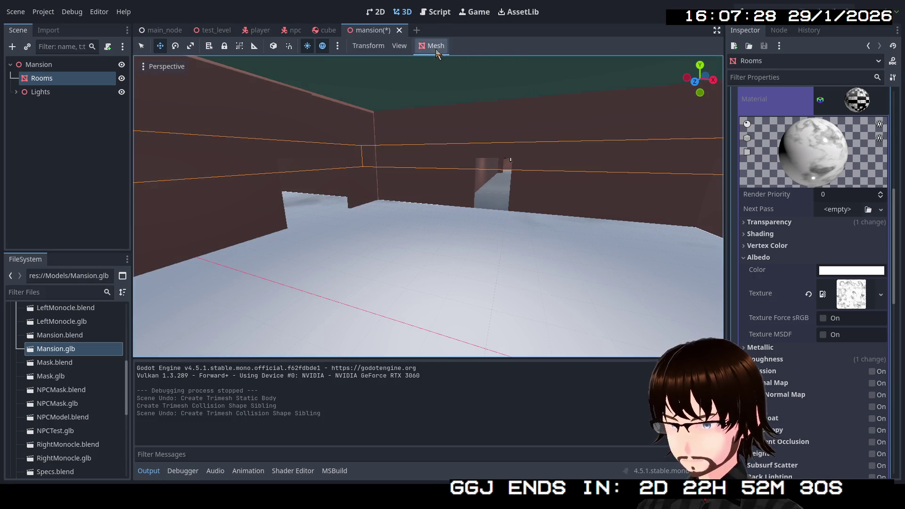
Step: Create a Static Body Child with Multiple Convex collision shapes for Rooms
left_click(434, 46)
left_click(446, 60)
left_click(465, 223)
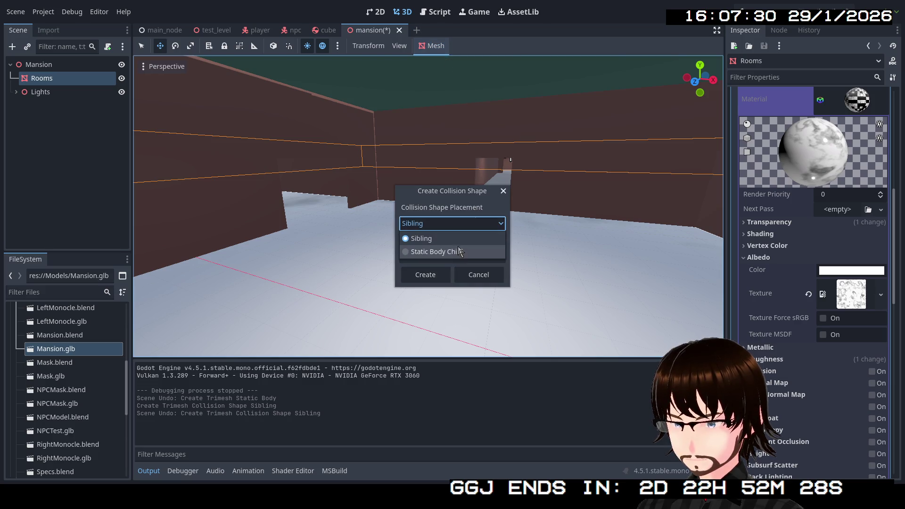
left_click(456, 251)
left_click(443, 255)
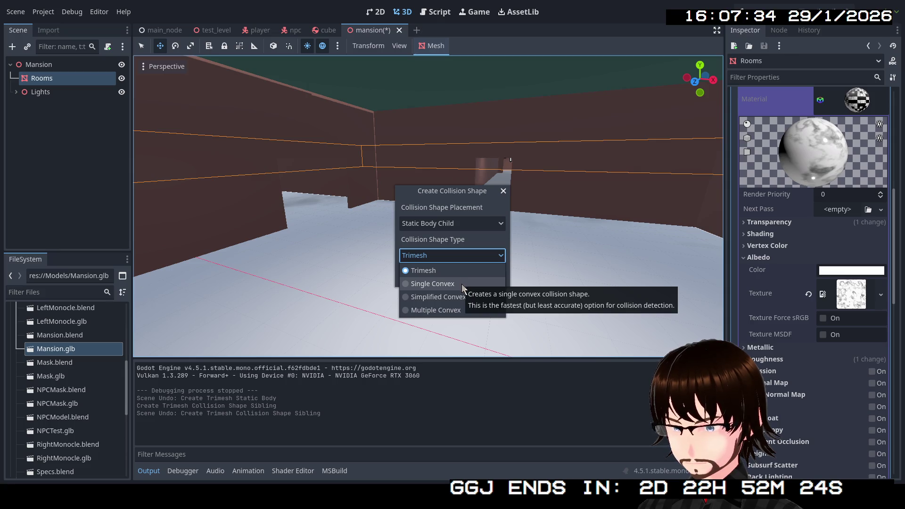
left_click(465, 310)
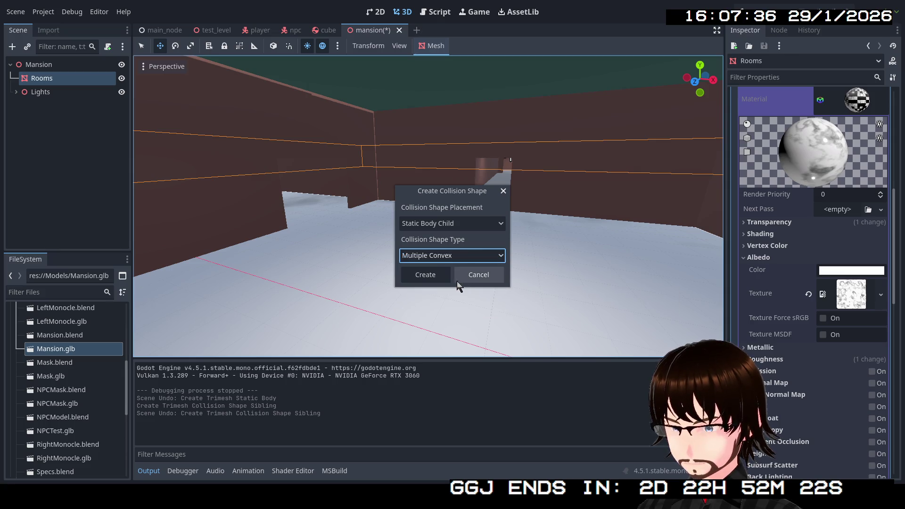
left_click(442, 278)
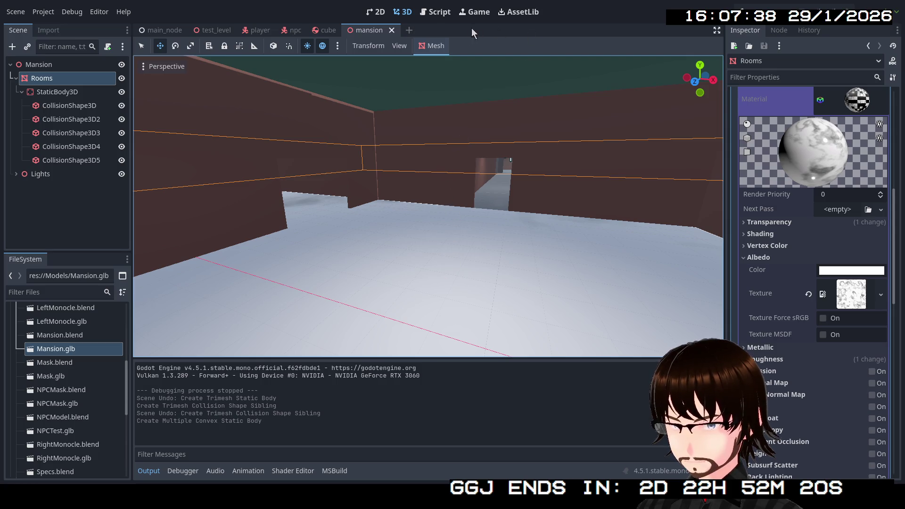
Step: Select each of the five CollisionShape3D nodes, the StaticBody3D and Rooms in the Scene dock
left_click(83, 106)
left_click(85, 119)
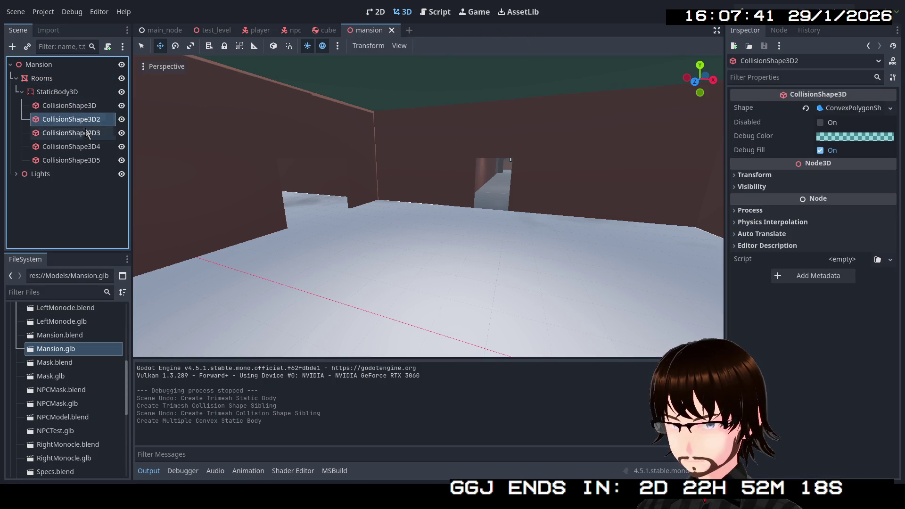
left_click(87, 133)
left_click(89, 149)
left_click(89, 161)
left_click(75, 106)
left_click(61, 92)
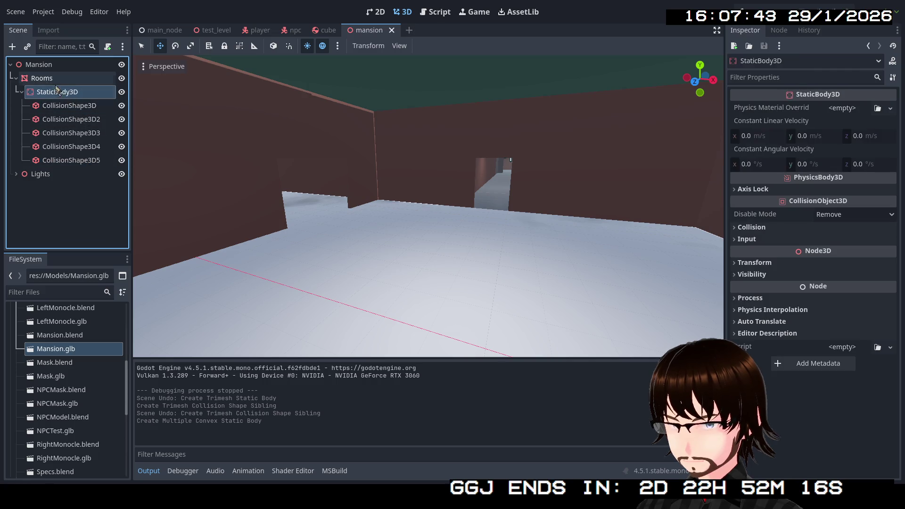
left_click(48, 79)
Step: Orbit to inspect a collision shape along the wall, then undo the static body and reselect Rooms
left_click_drag(291, 131, 166, 123)
left_click(166, 126)
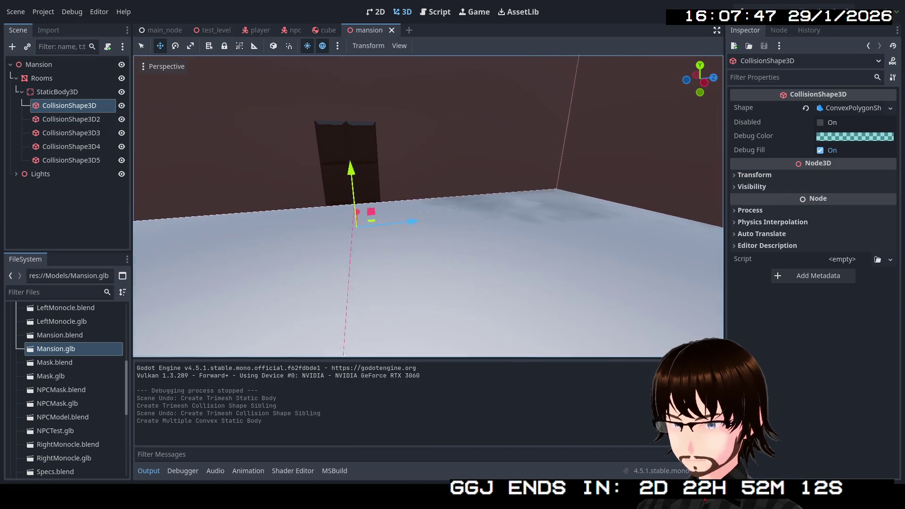
left_click_drag(429, 208, 337, 197)
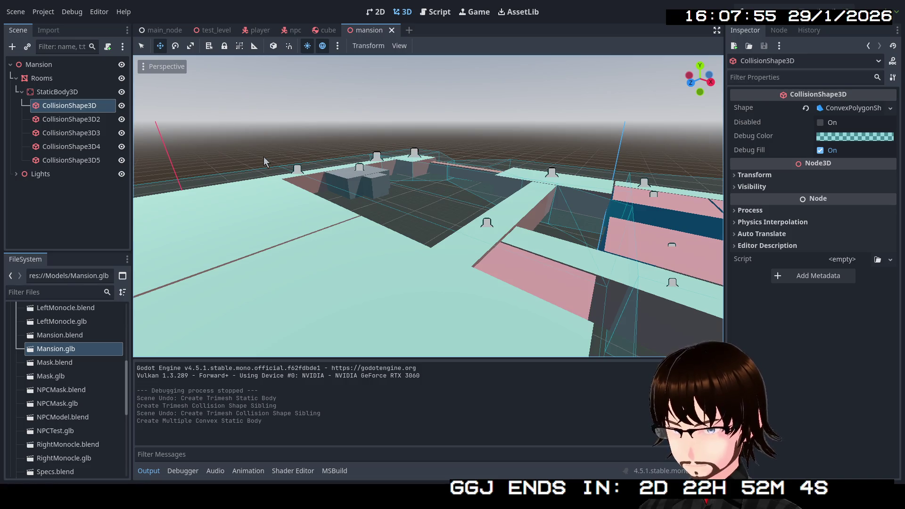
key("ctrl+z")
left_click(42, 77)
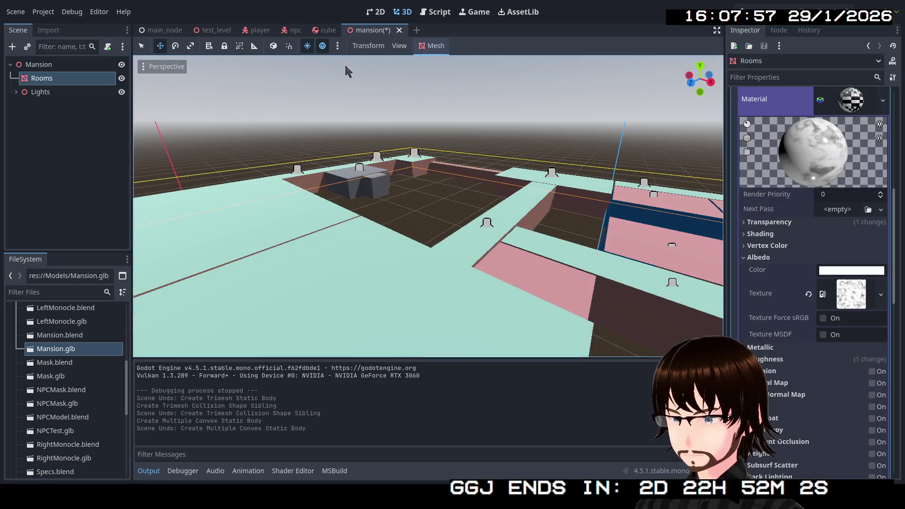
Step: Give Rooms a Trimesh static body collision and fly near the wall opening to check it
left_click(424, 56)
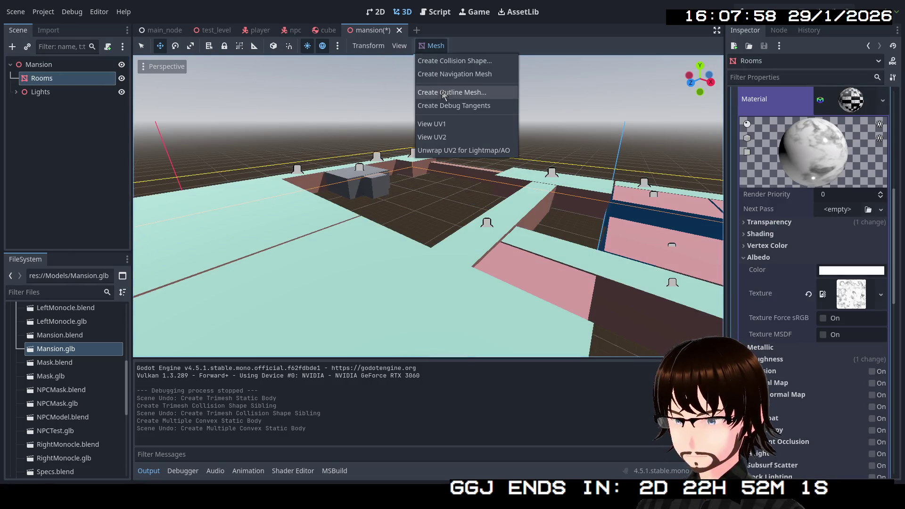
left_click(464, 64)
left_click(458, 253)
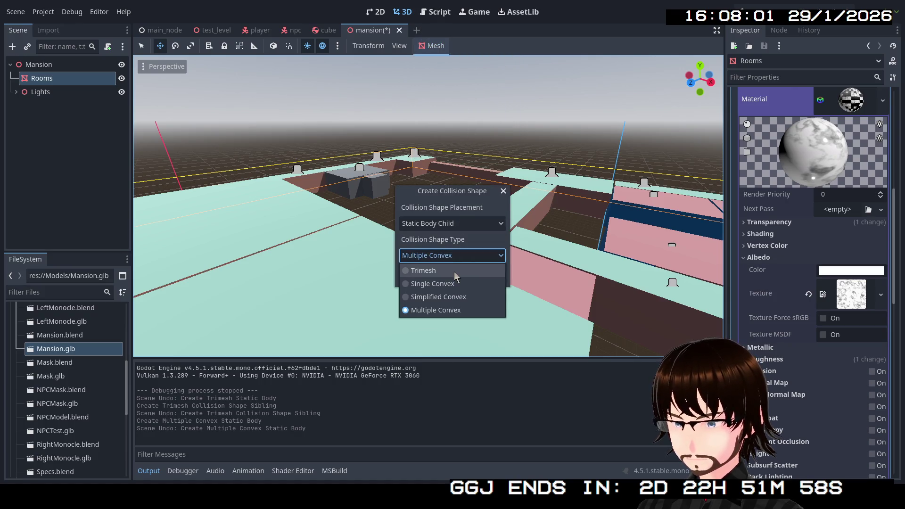
left_click(454, 272)
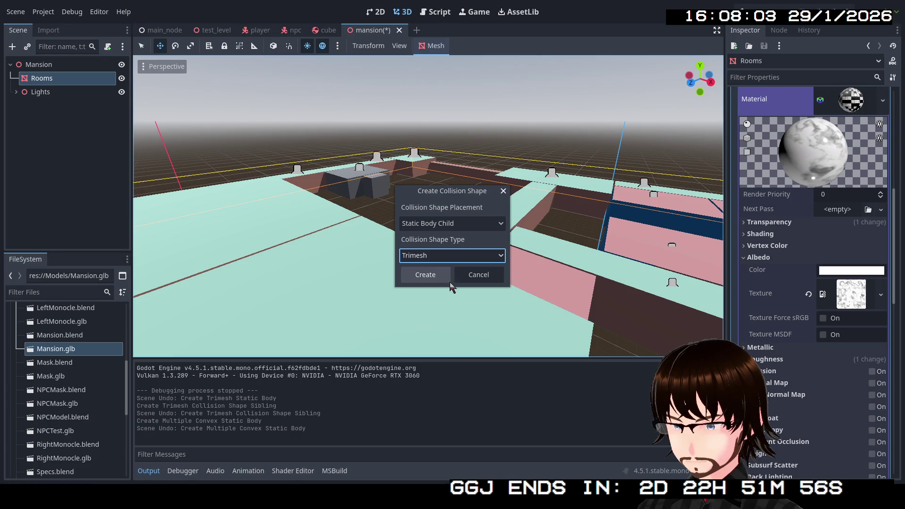
left_click(437, 274)
key("w")
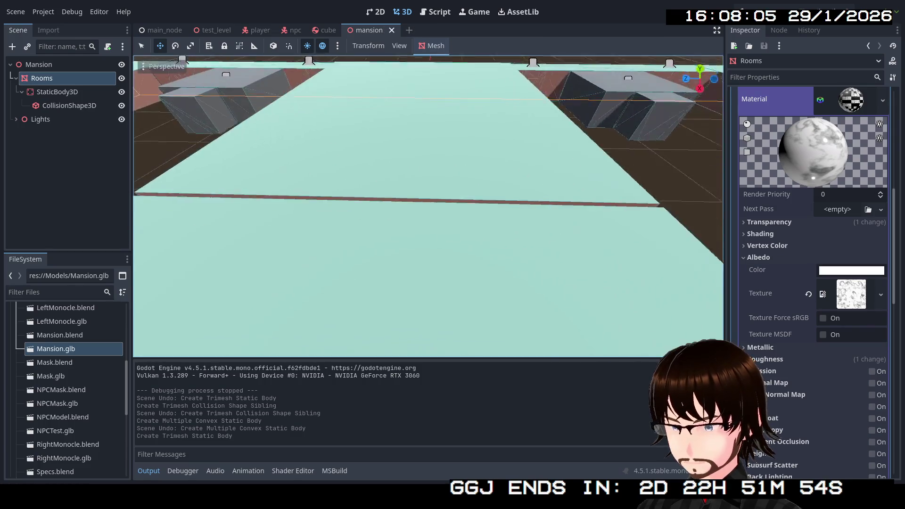
key("s")
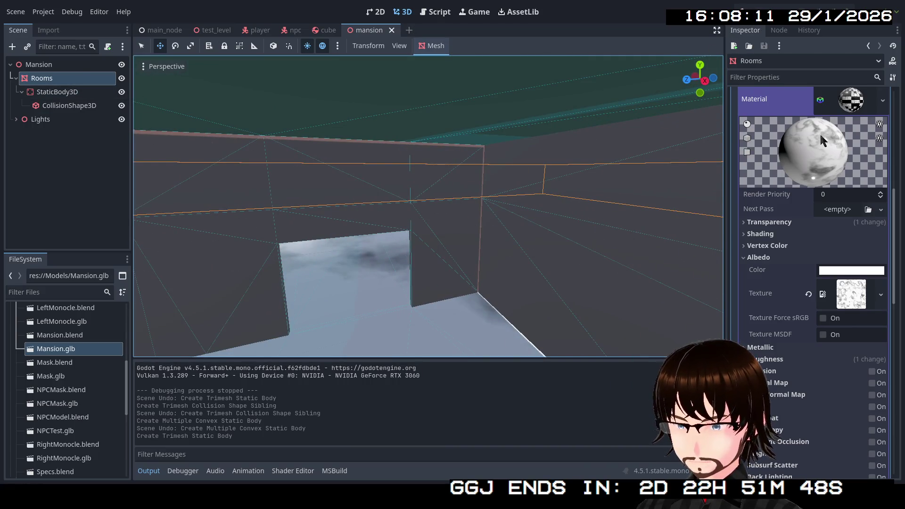
Step: Collapse Shadow Mesh, Surface 6 and the Mesh resource in the Inspector, then run with F5
scroll(823, 140, "up", 10)
left_click(848, 137)
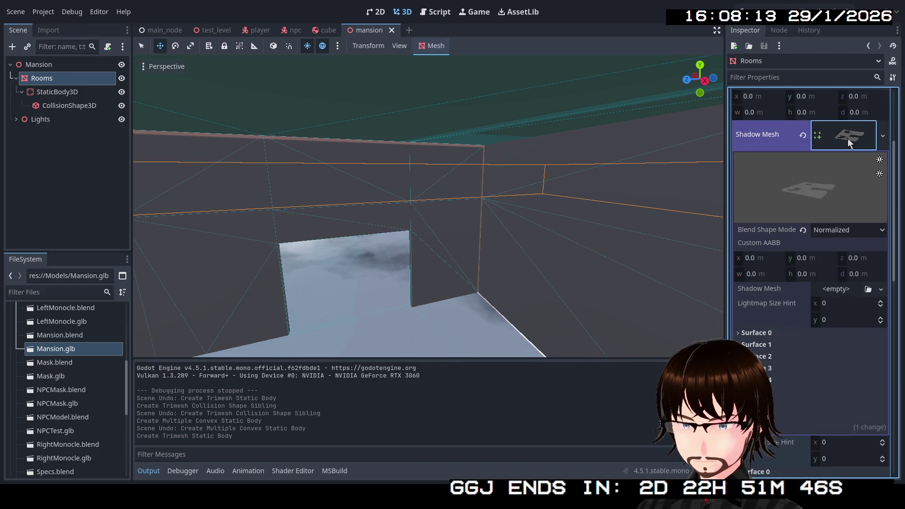
left_click(845, 136)
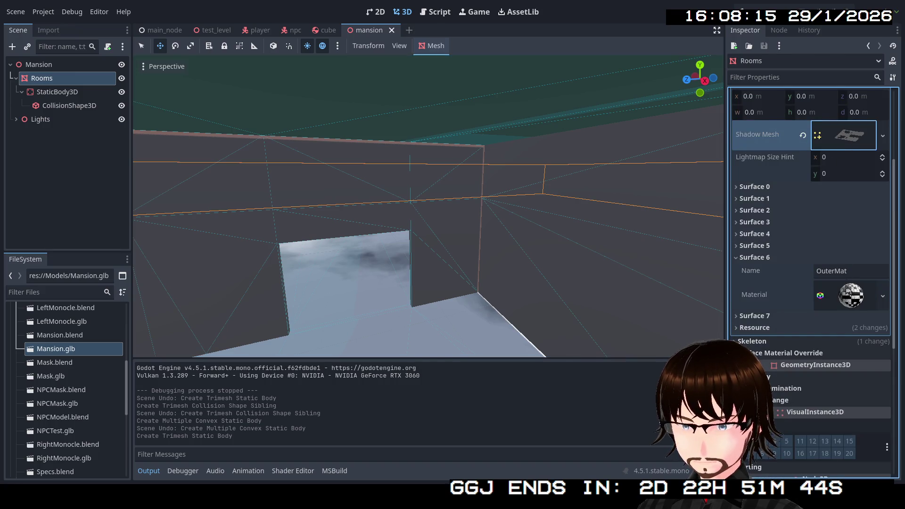
left_click(756, 257)
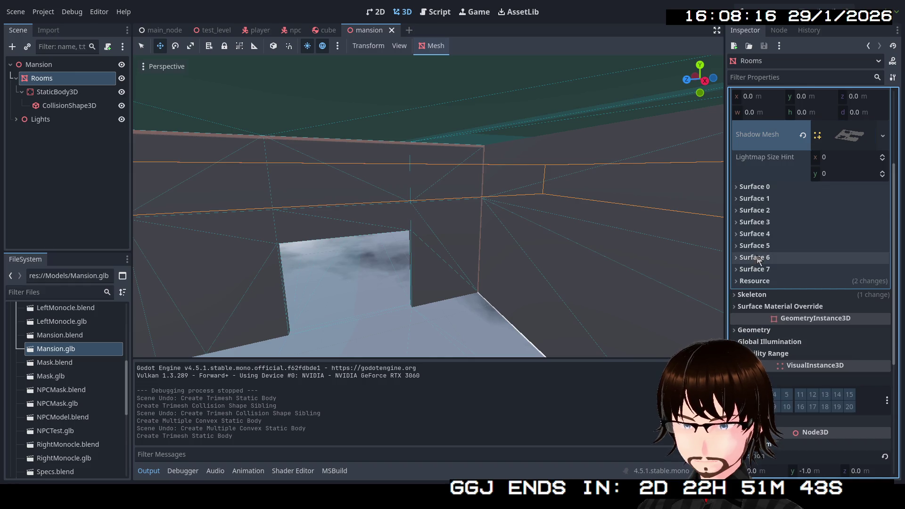
left_click(848, 140)
left_click(848, 140)
scroll(852, 137, "up", 4)
left_click(849, 123)
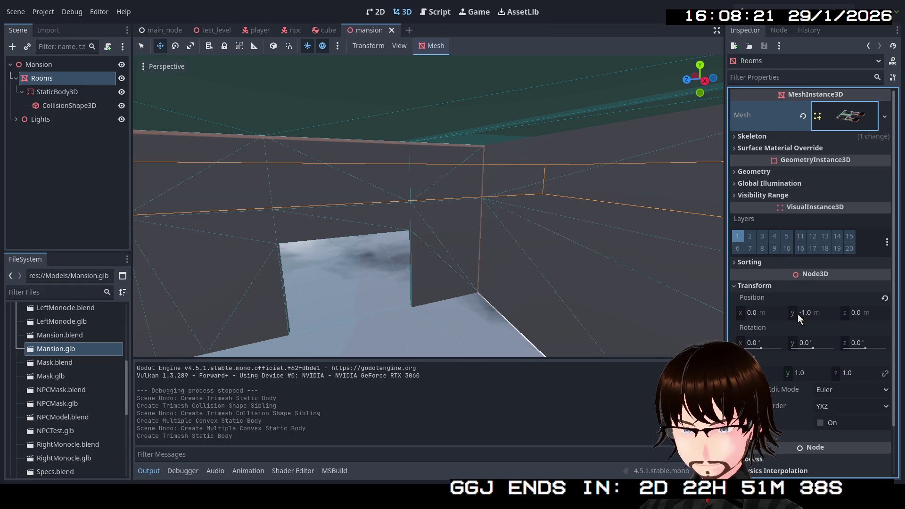
key("F5")
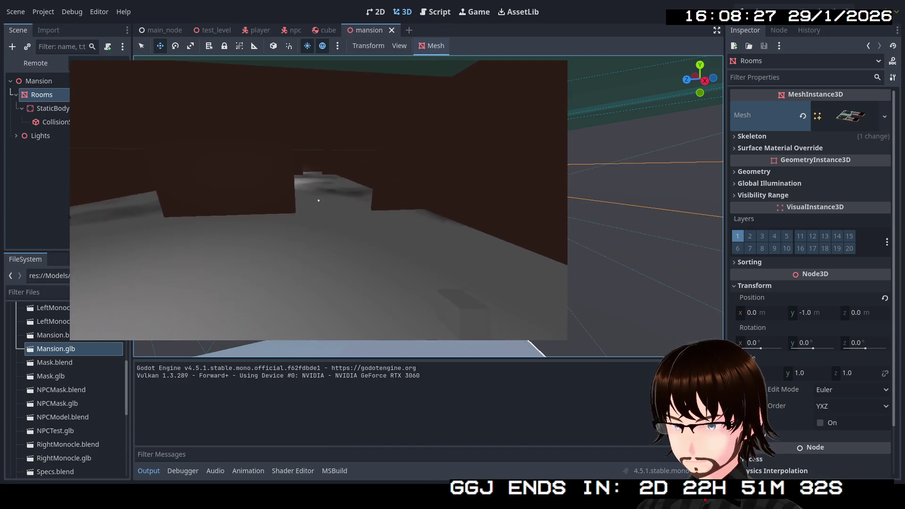
Step: Walk through doorways, dark corridors and the ceiling-lit room up to the brown wall, then stop the game
key("w")
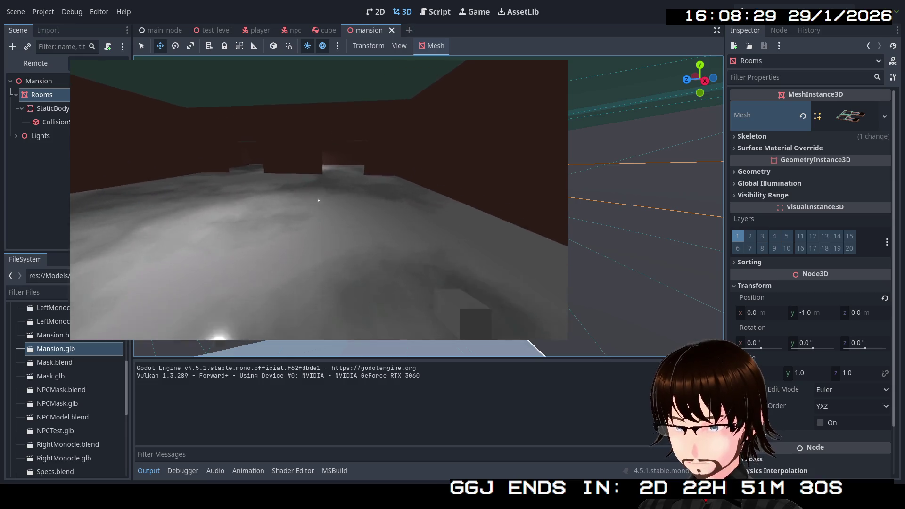
key("w")
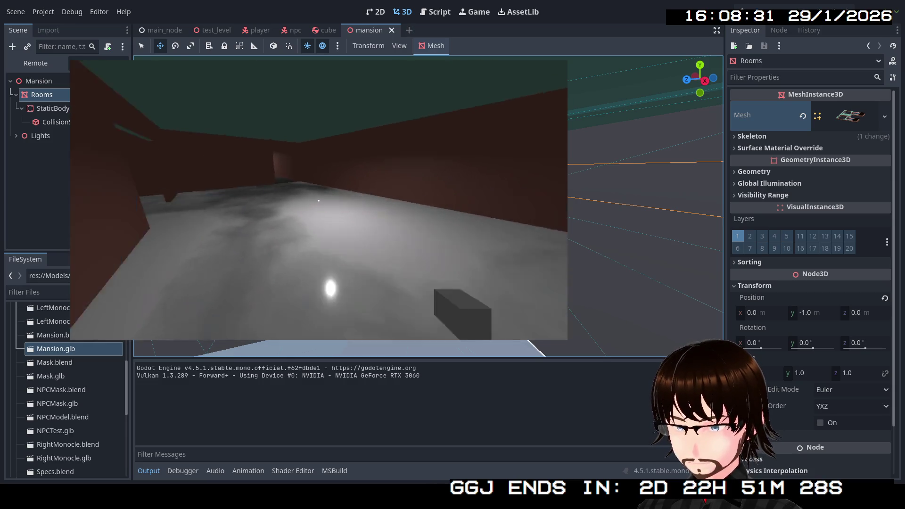
key("w")
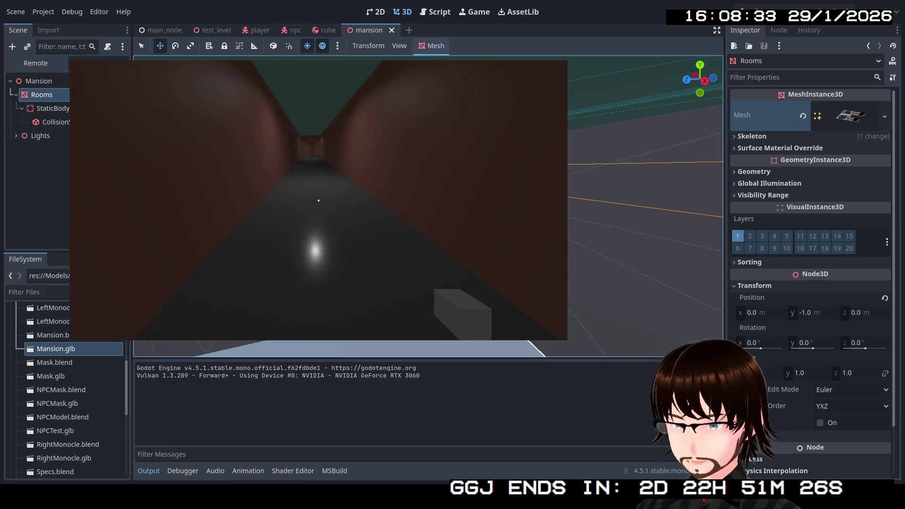
key("w")
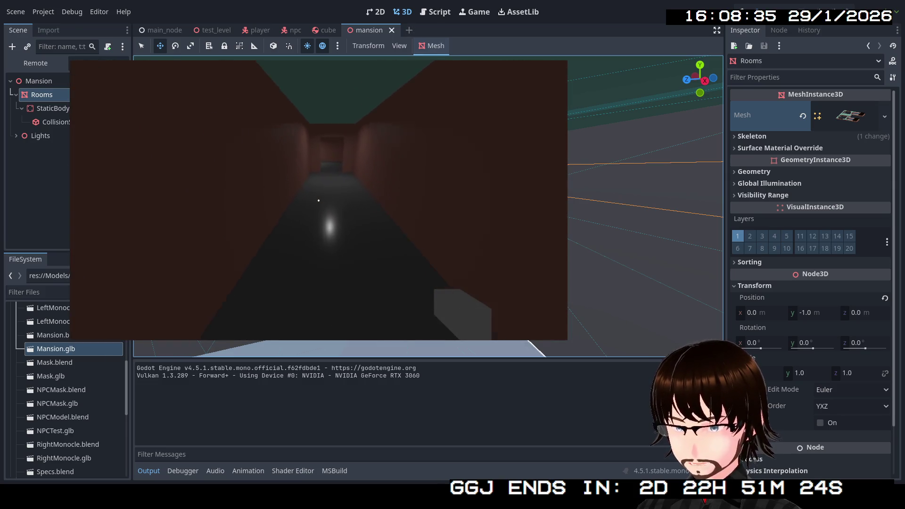
key("w")
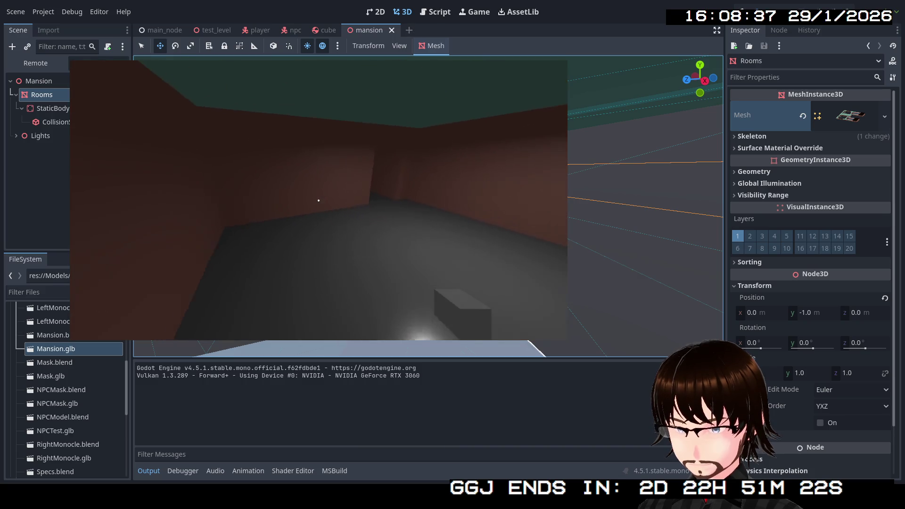
key("w")
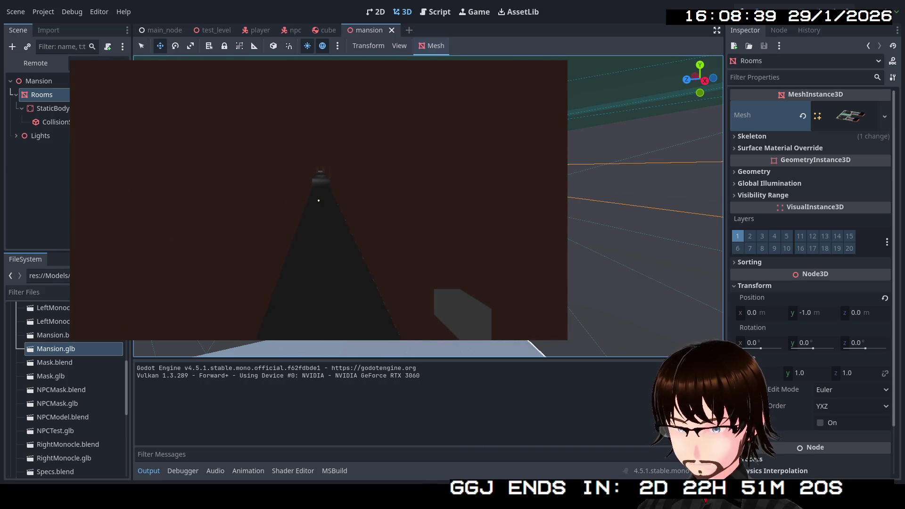
key("w")
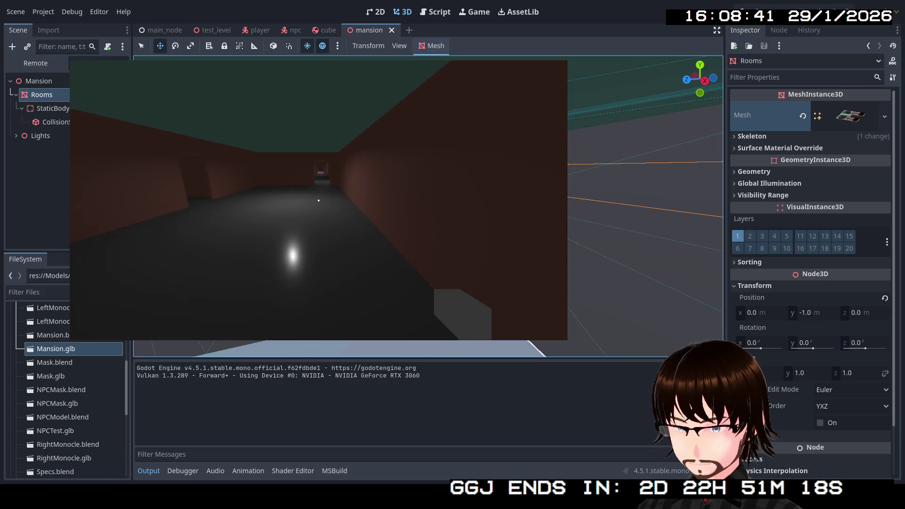
key("w")
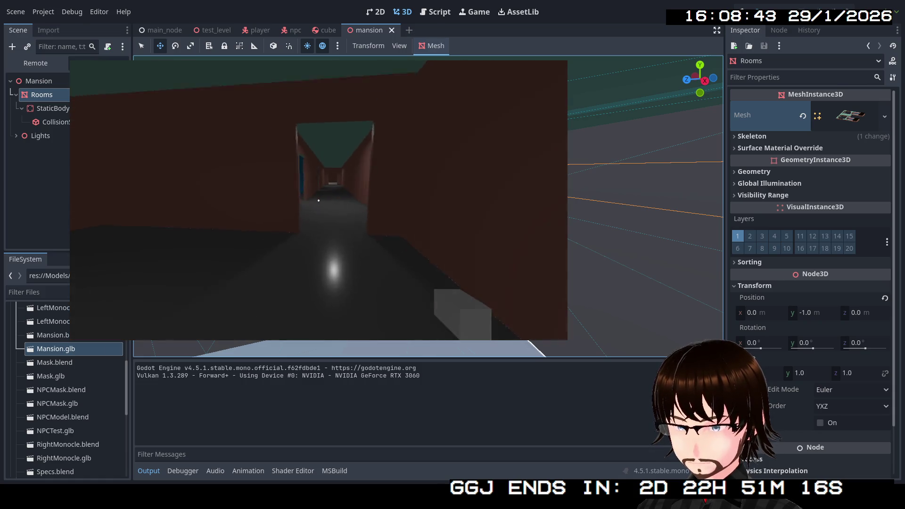
key("w")
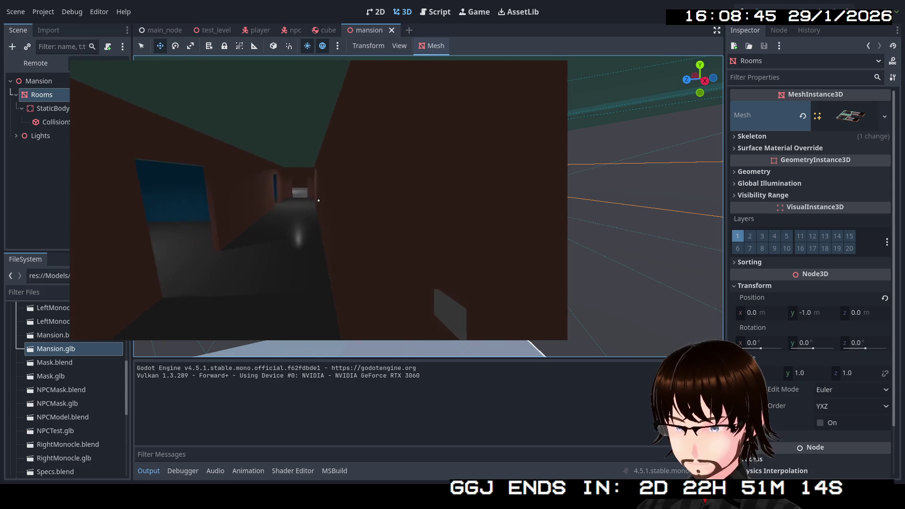
key("w")
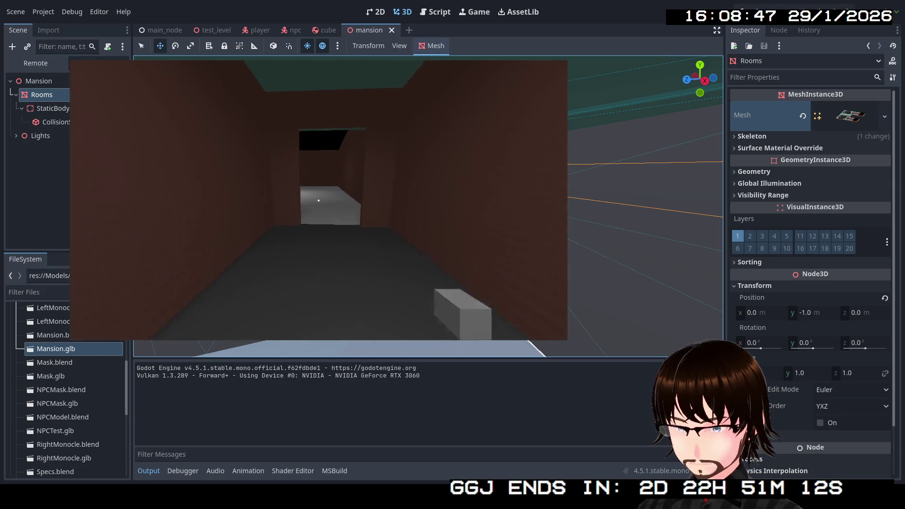
key("w")
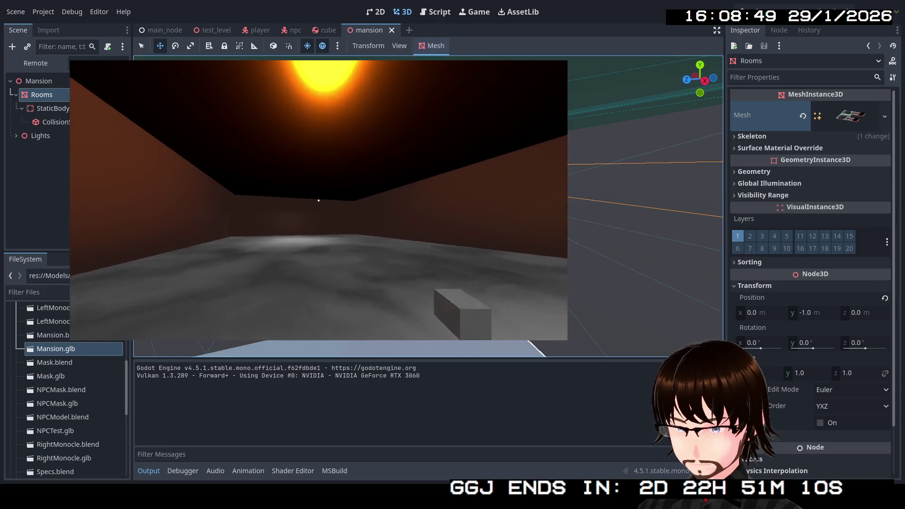
key("w")
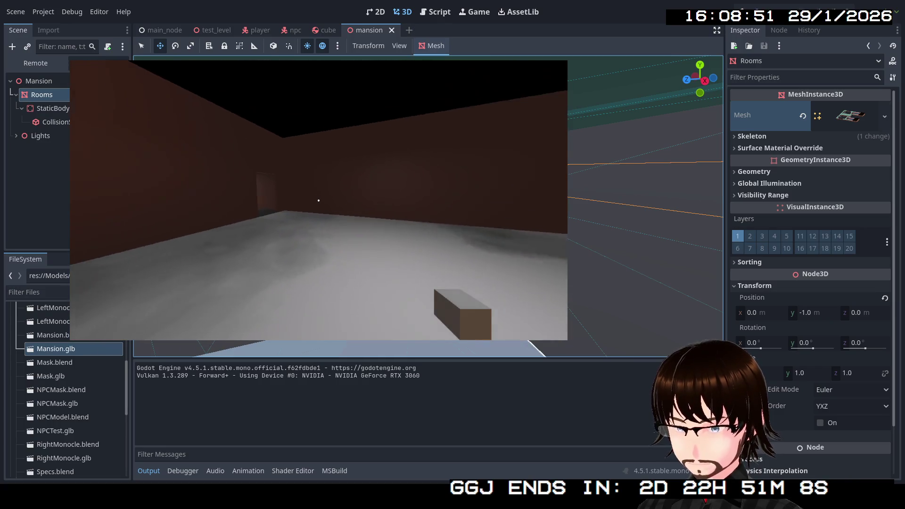
key("w")
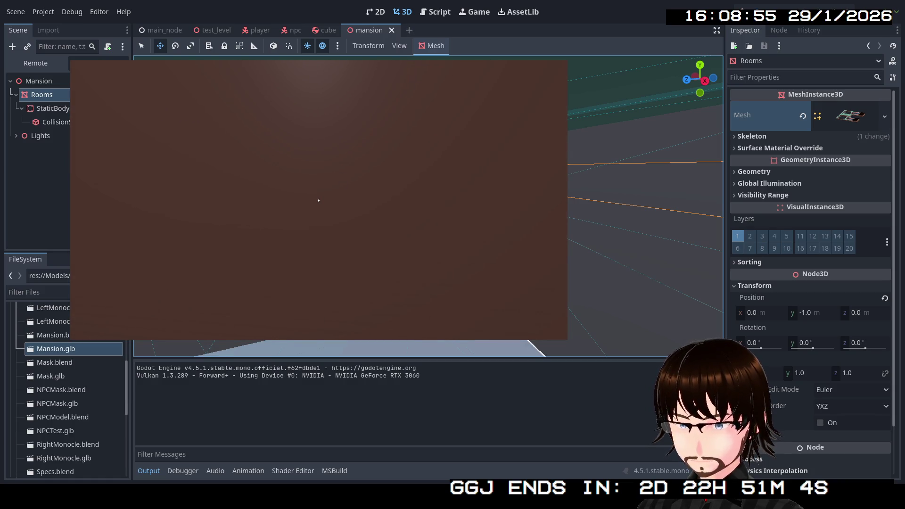
key("Escape")
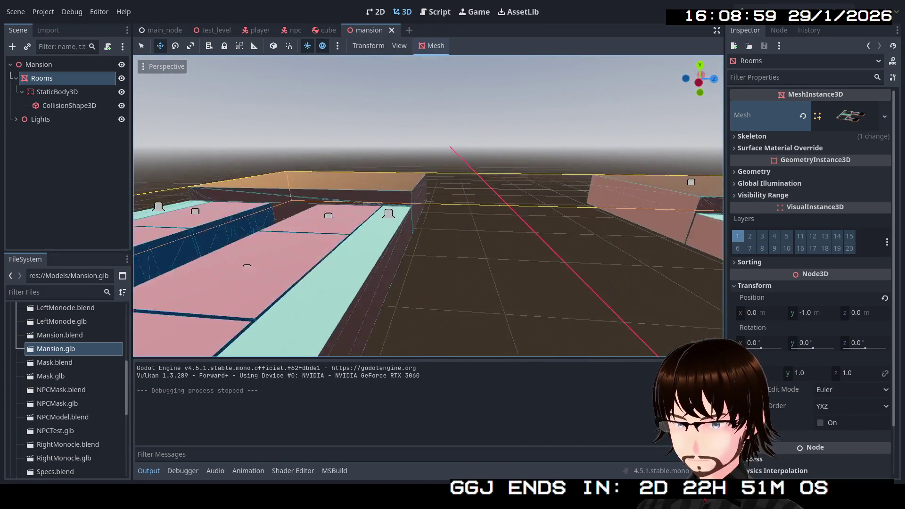
Step: Fly the editor camera into the lit mansion room and select SpotLight3D9 on its right wall
key("w")
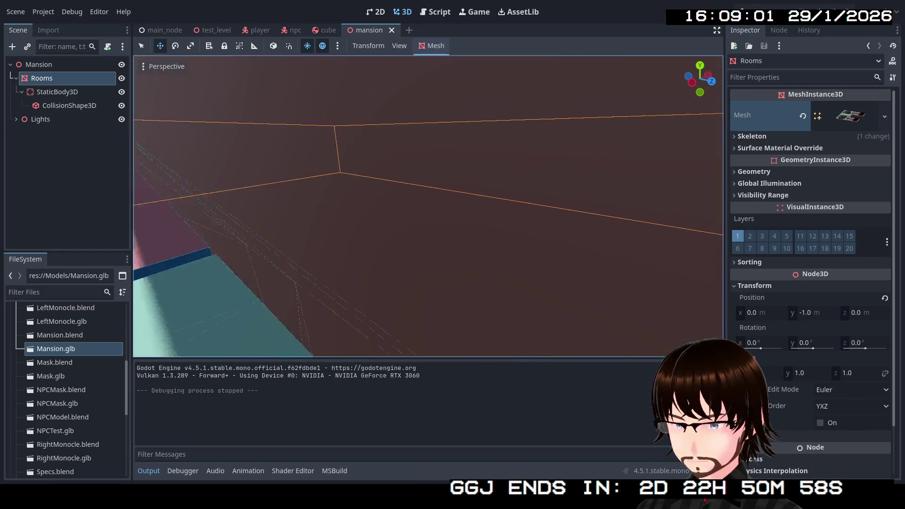
key("s")
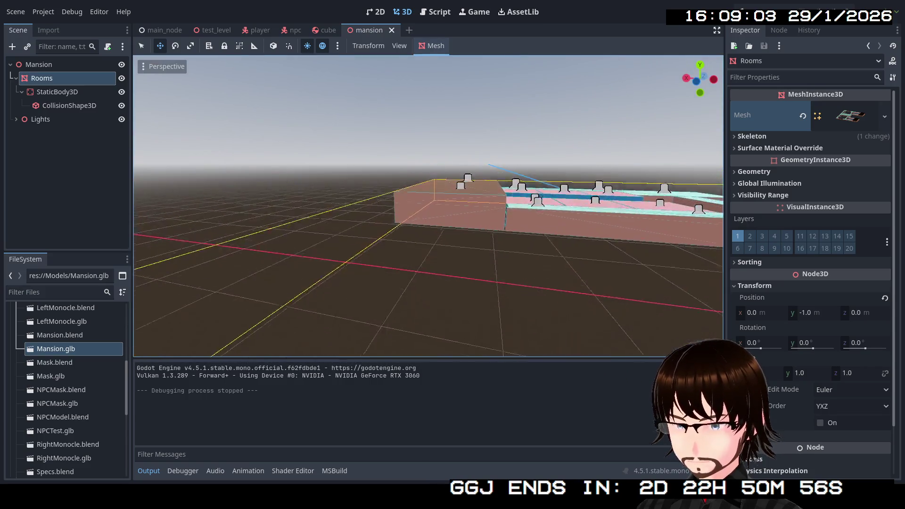
key("w")
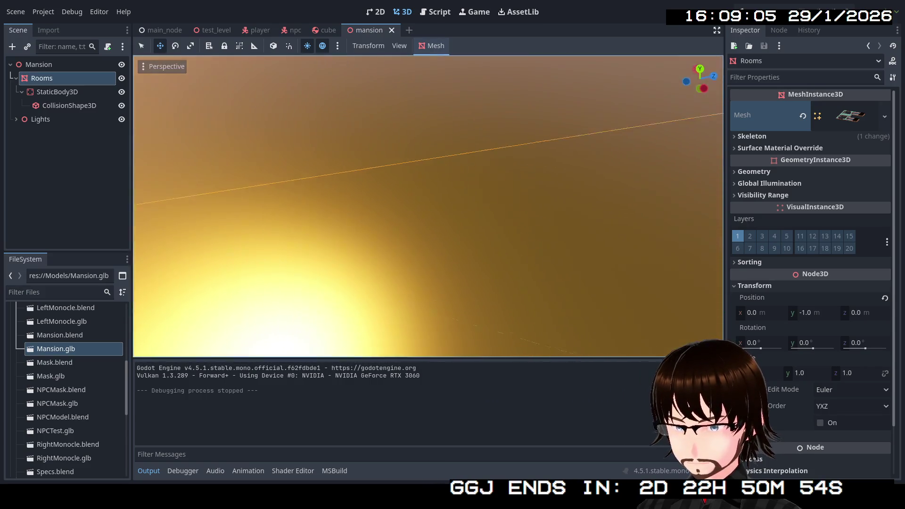
key("s")
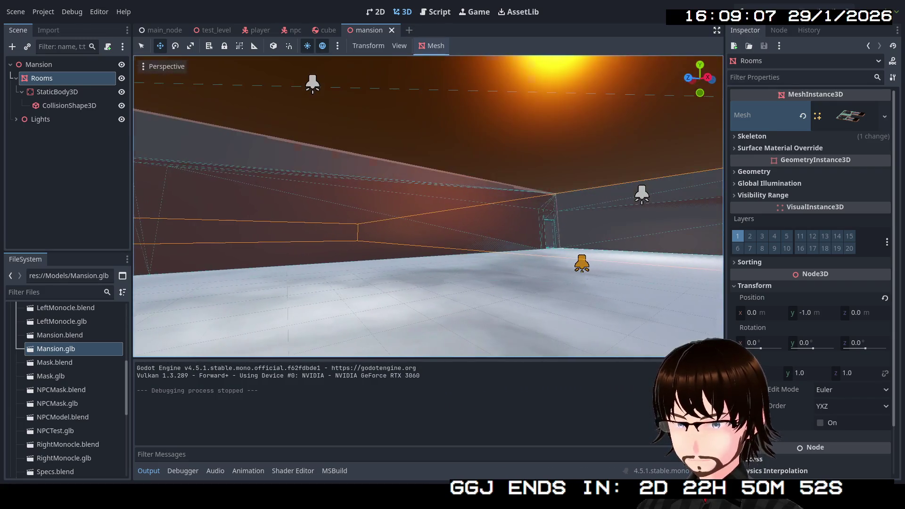
left_click(645, 200)
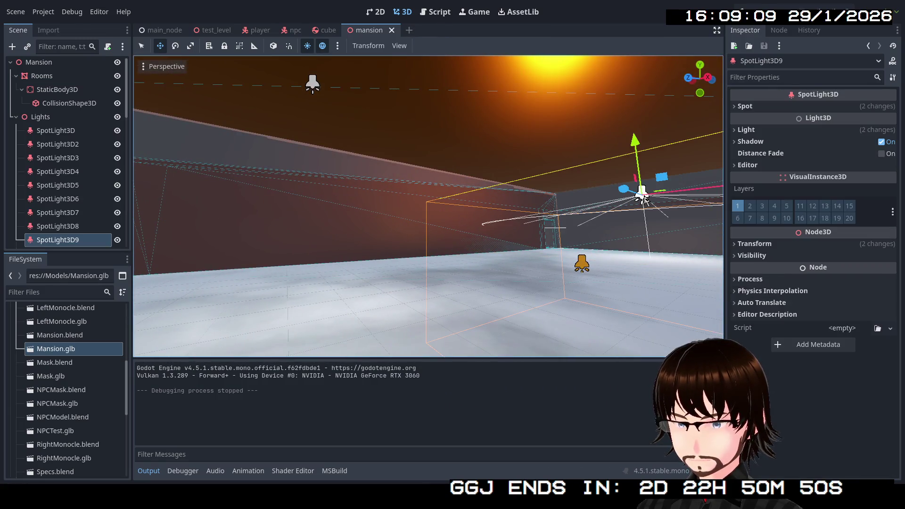
Step: Inspect the room's spotlights and read SpotLight3D19's Position Y height of 5.451 m
left_click(313, 85)
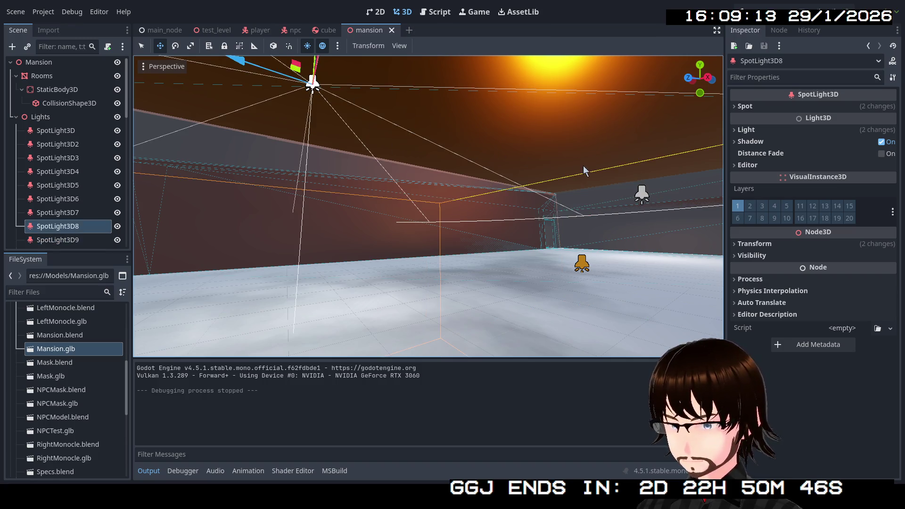
left_click(642, 198)
scroll(642, 198, "down", 10)
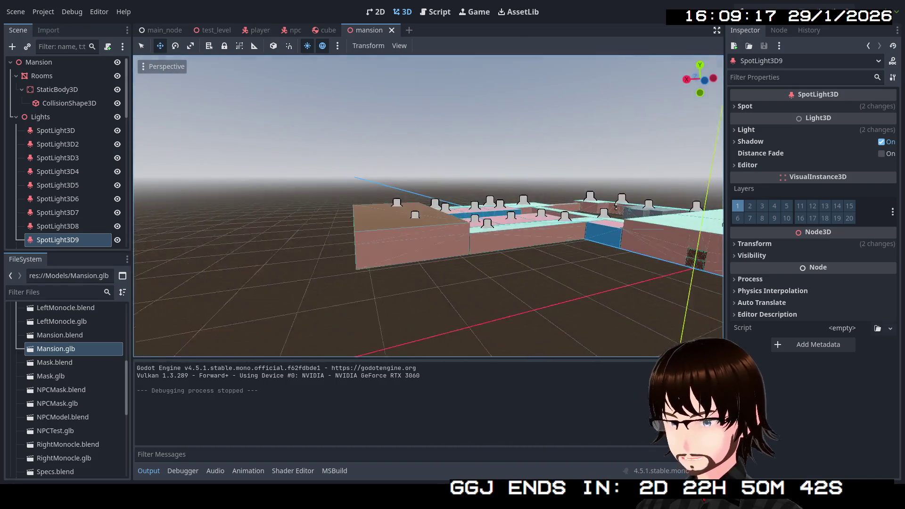
left_click_drag(642, 198, 432, 202)
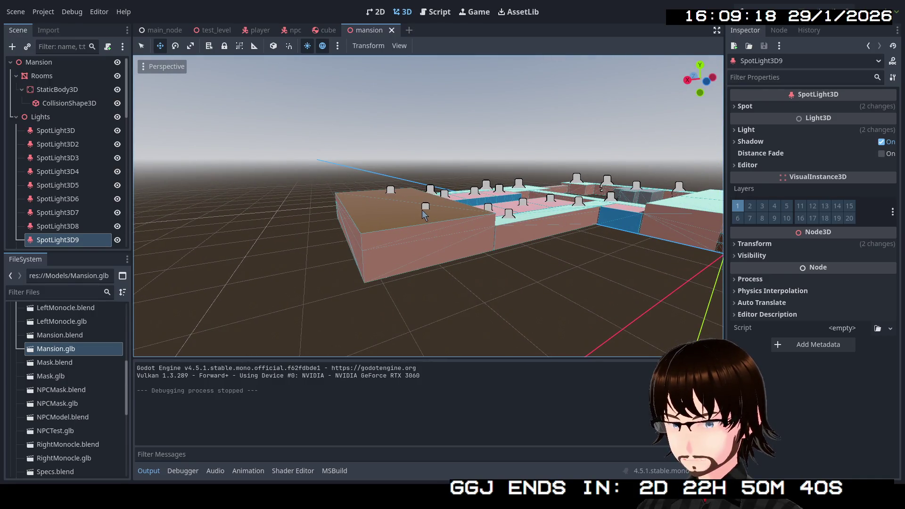
left_click(424, 208)
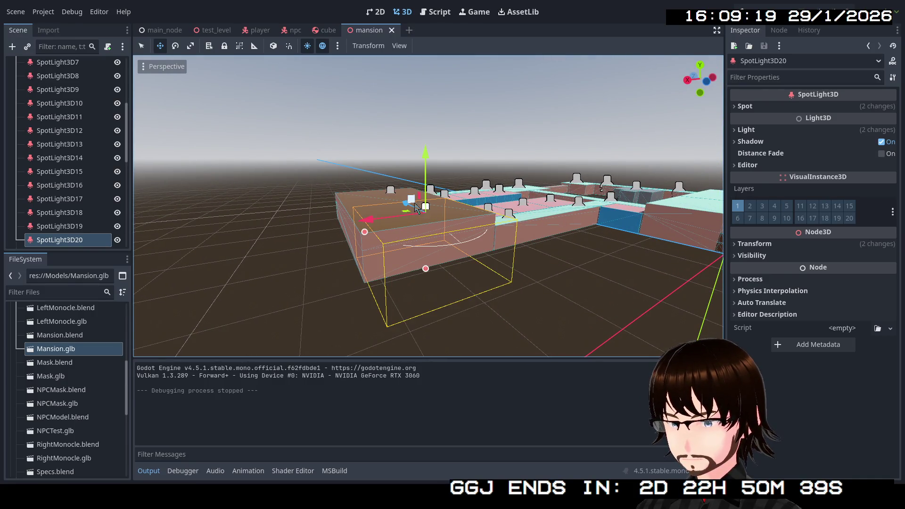
left_click(392, 192)
left_click(392, 191)
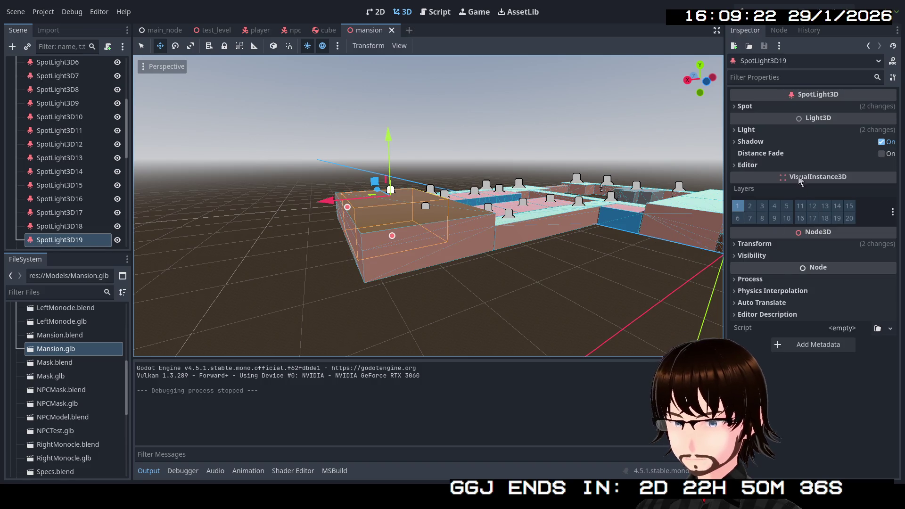
left_click(763, 245)
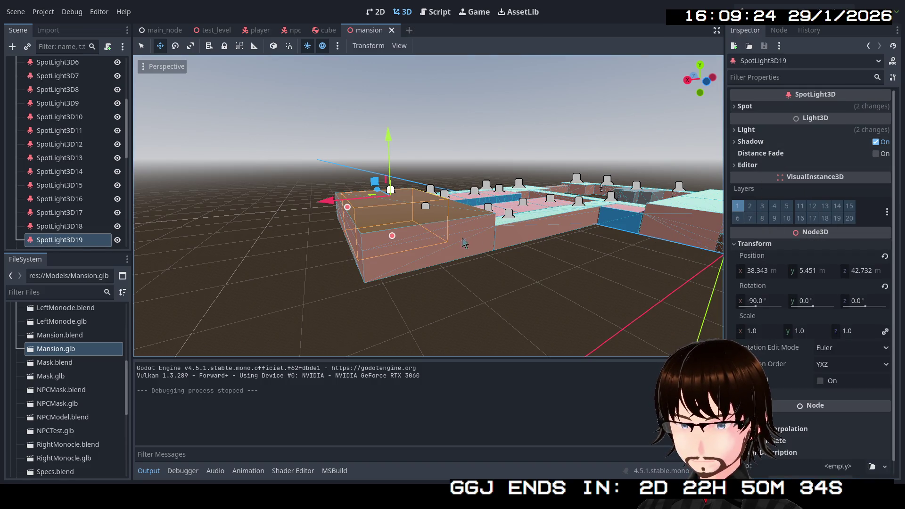
right_click(463, 243)
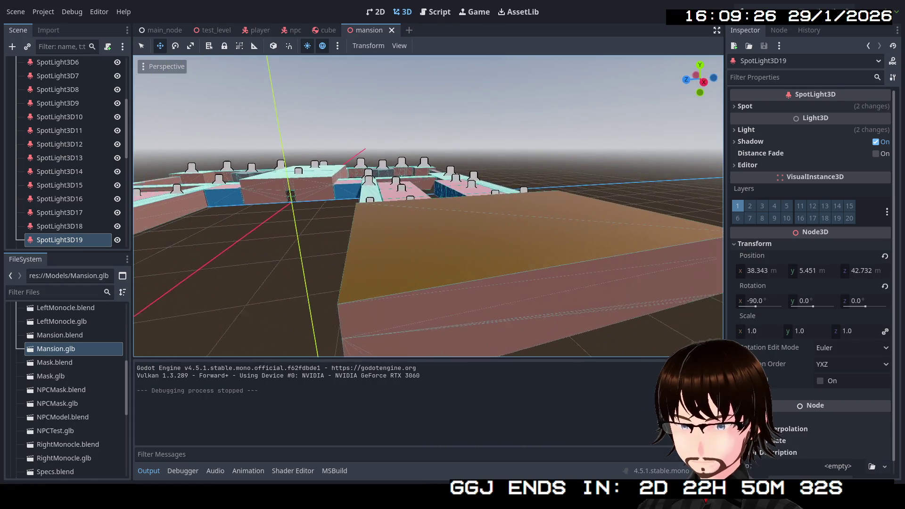
left_click(810, 272)
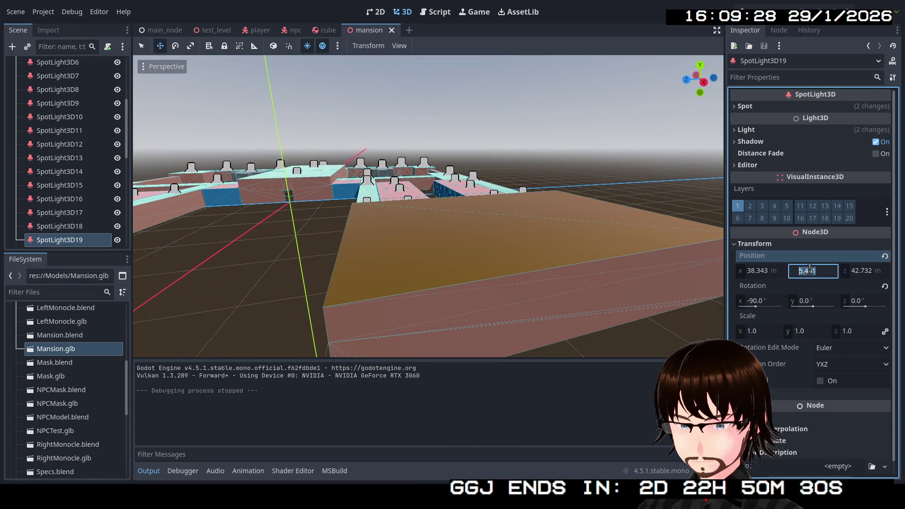
scroll(69, 133, "up", 2)
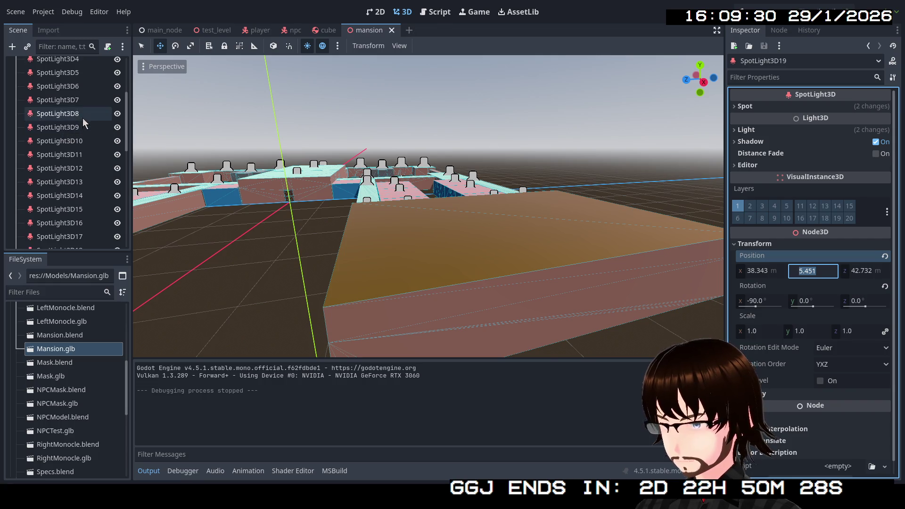
Step: Set Position Y to 5.451 on both SpotLight3D8 and SpotLight3D9, then collapse the Lights group
left_click(82, 118)
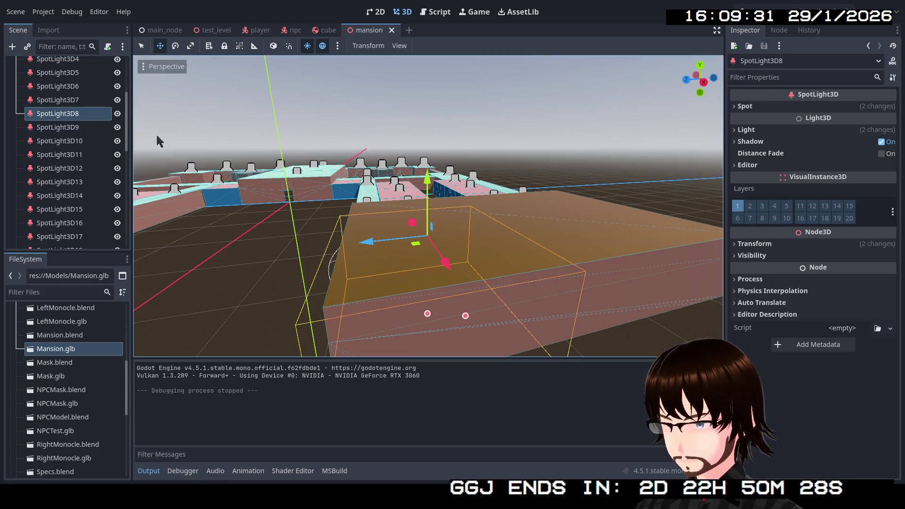
left_click(88, 131, "shift")
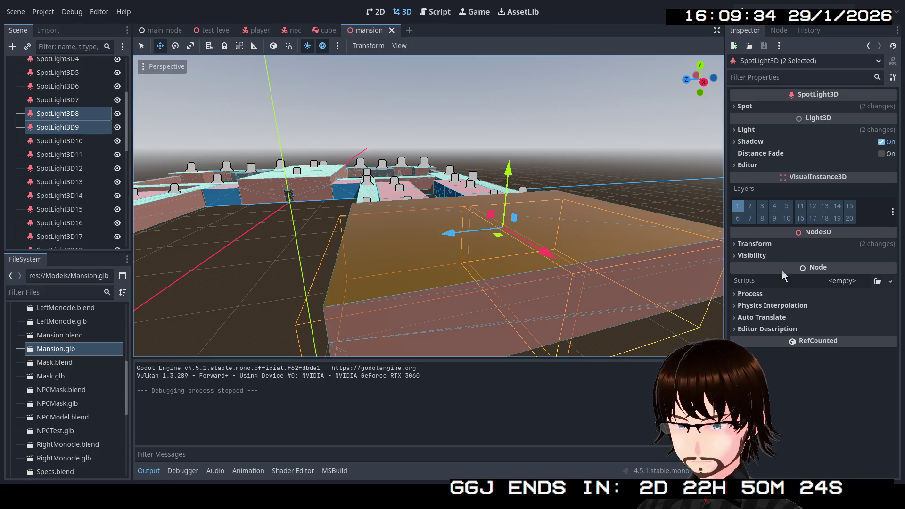
left_click(776, 246)
left_click(815, 271)
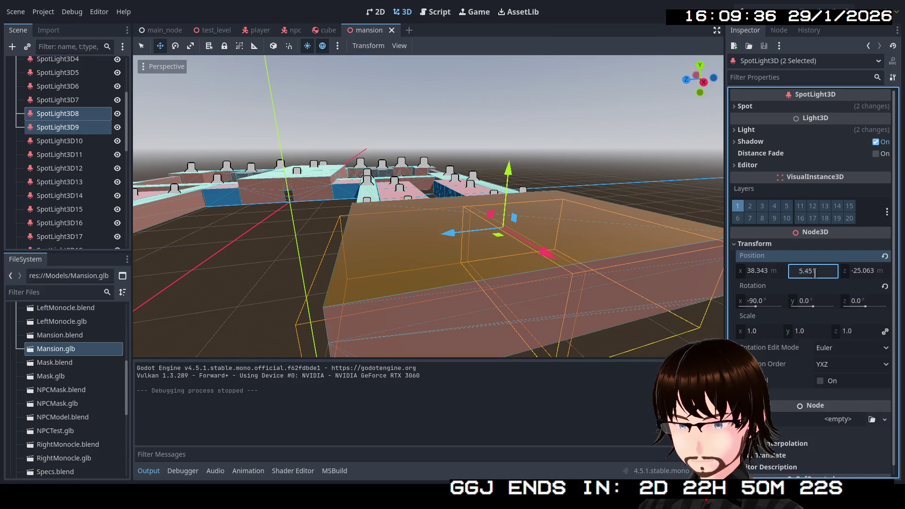
key("Return")
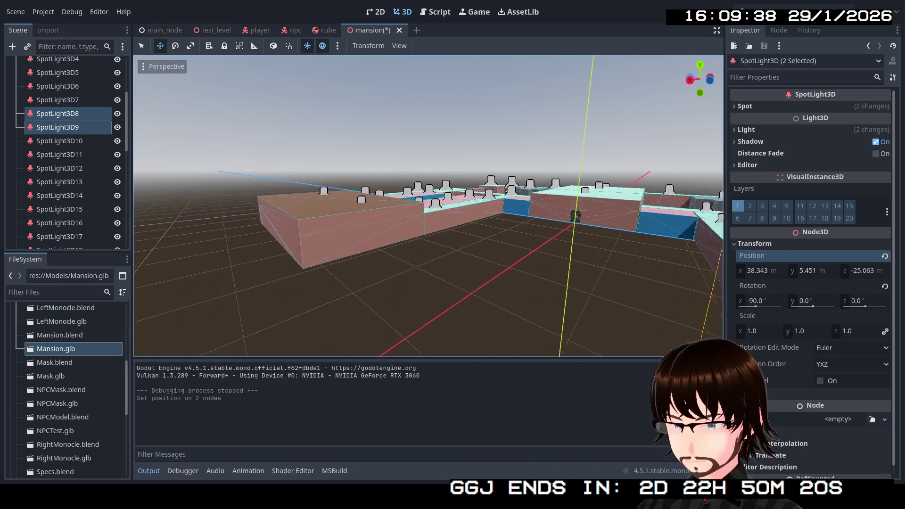
scroll(369, 180, "down", 10)
scroll(325, 179, "up", 5)
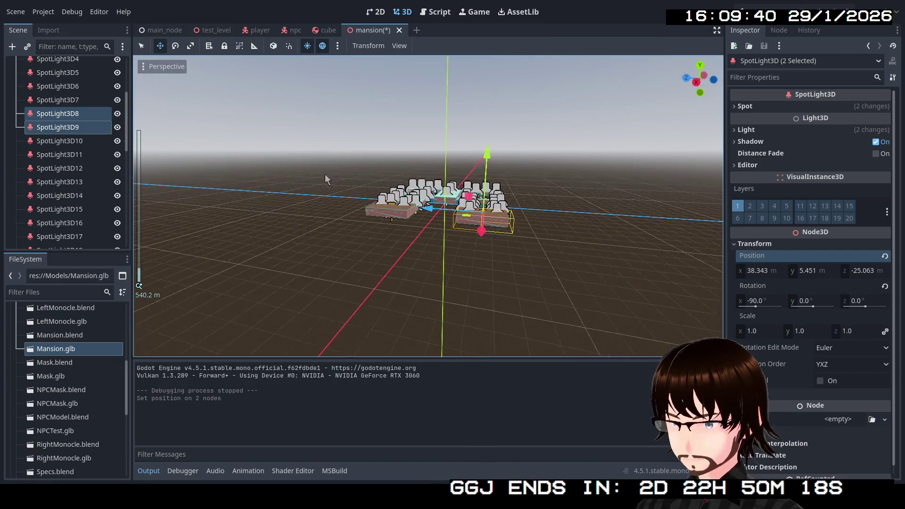
scroll(70, 118, "up", 5)
left_click(16, 119)
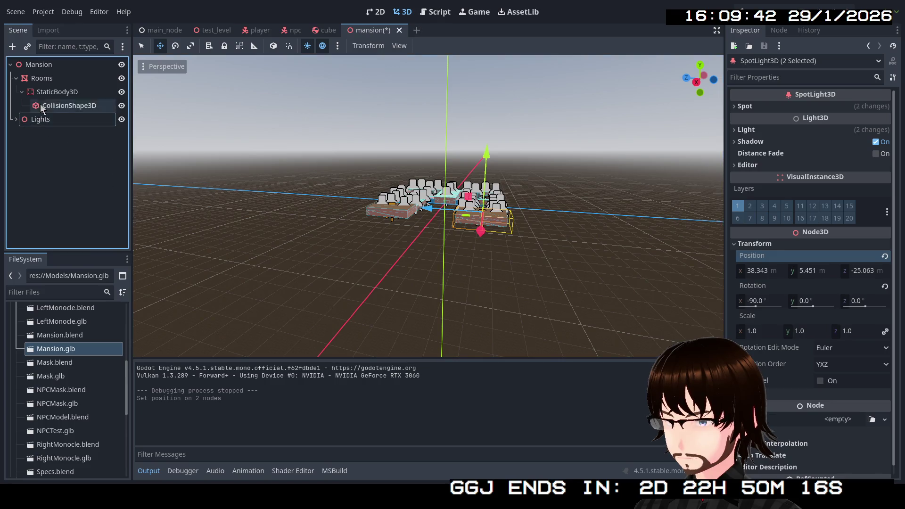
Step: Open the GoldCeiling material on Surface 7 of the Rooms mesh
left_click(41, 78)
left_click(847, 118)
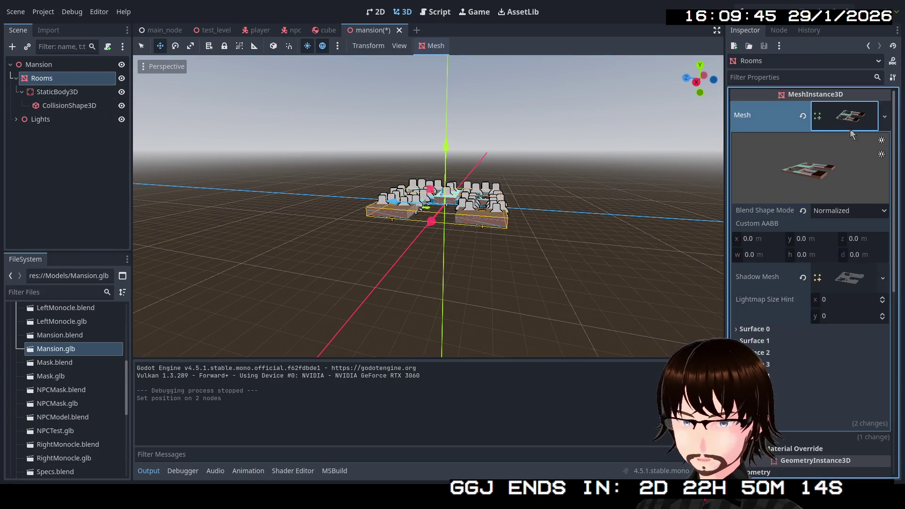
left_click(801, 411)
scroll(824, 409, "down", 5)
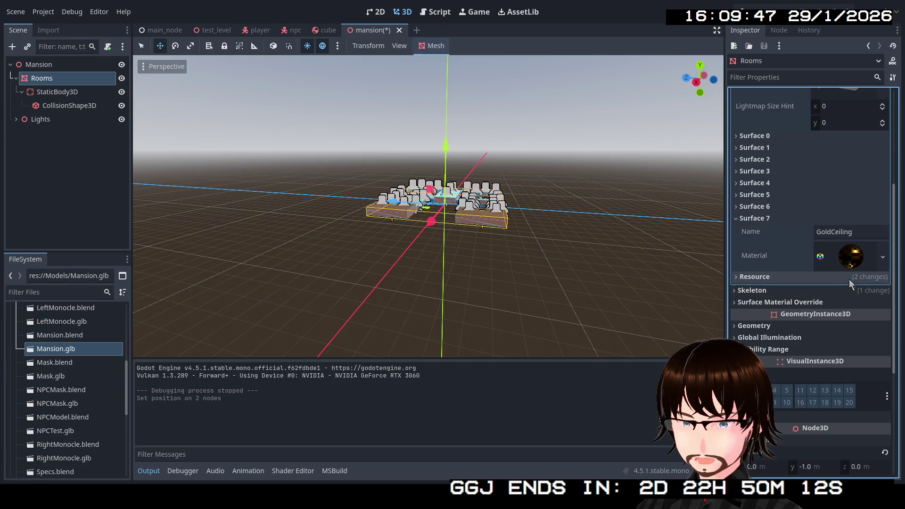
left_click(851, 259)
scroll(837, 335, "down", 3)
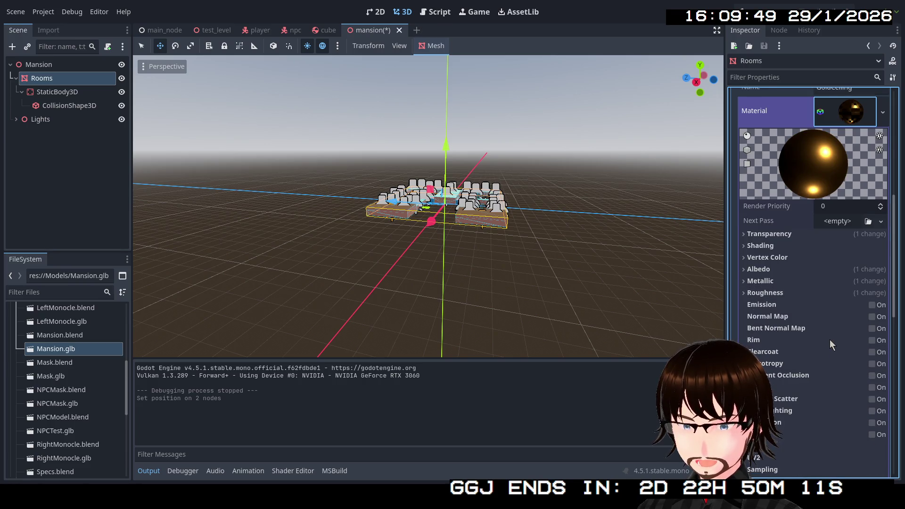
Step: Adjust the GoldCeiling Metallic specular value and raise its roughness to 0.6
left_click(780, 280)
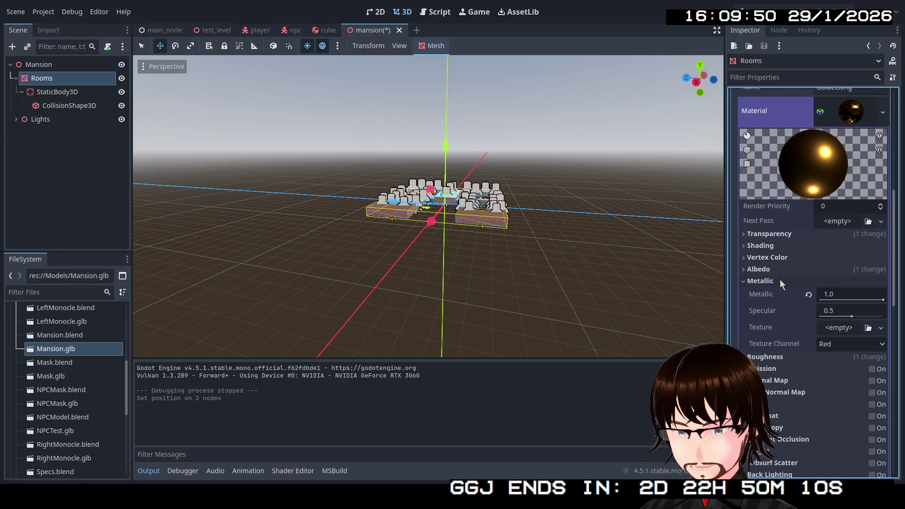
left_click(850, 316)
left_click_drag(830, 318, 855, 319)
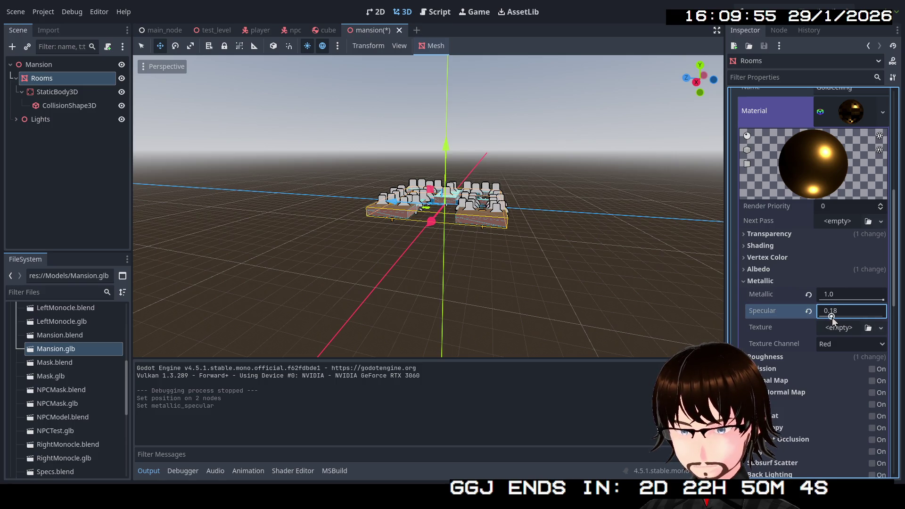
left_click(777, 282)
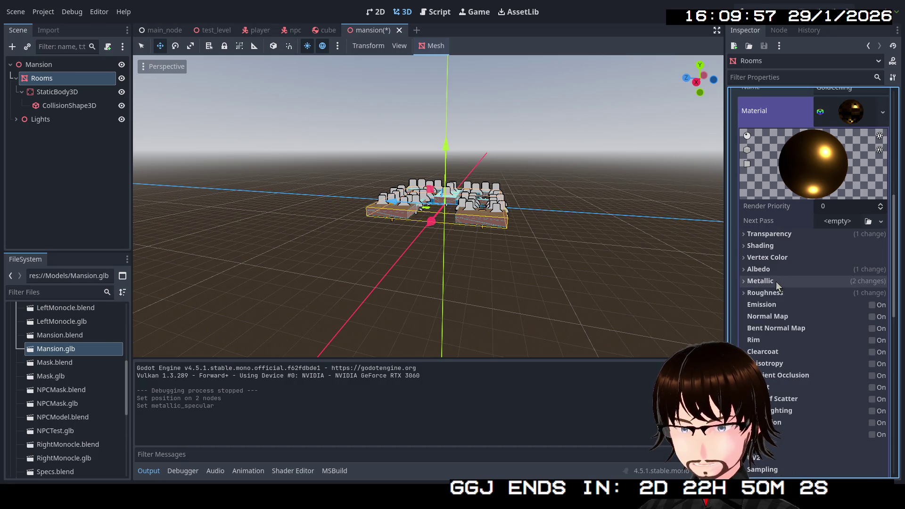
left_click(776, 293)
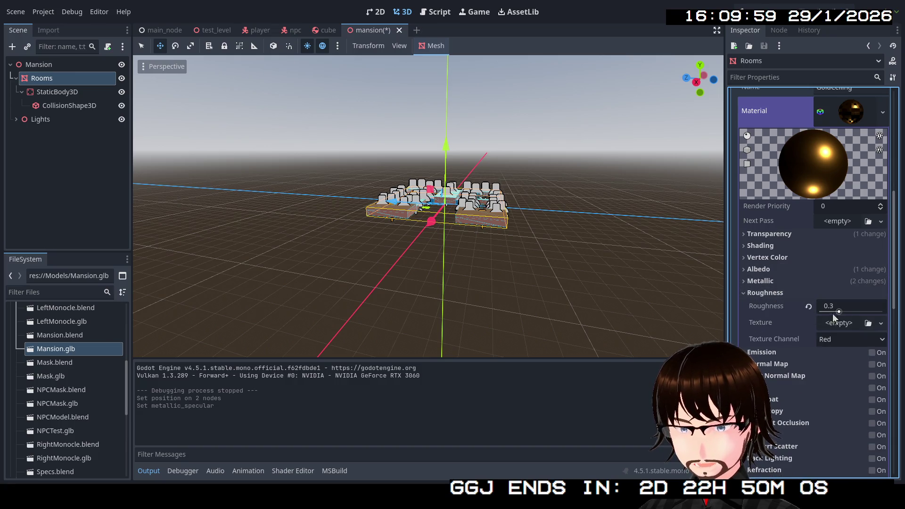
left_click_drag(836, 313, 860, 312)
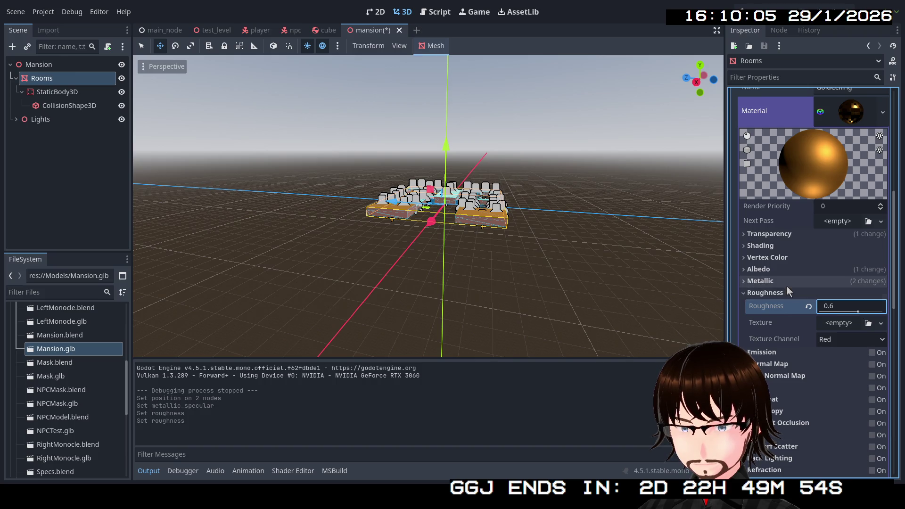
left_click(773, 293)
left_click(779, 269)
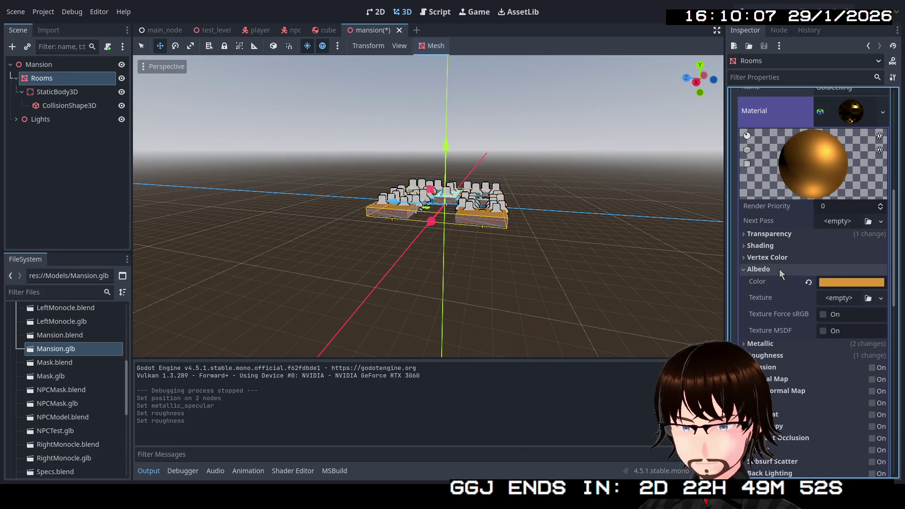
left_click(780, 269)
left_click(783, 260)
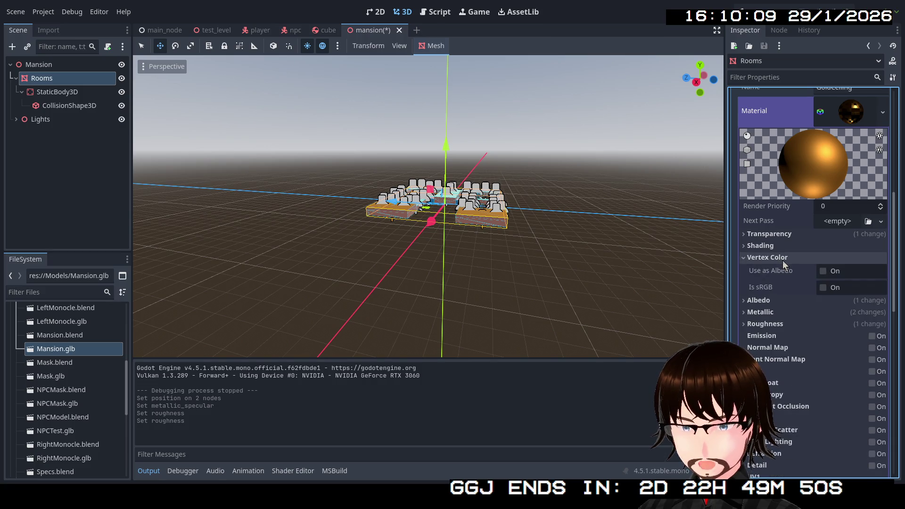
left_click(782, 261)
left_click(783, 261)
left_click(787, 258)
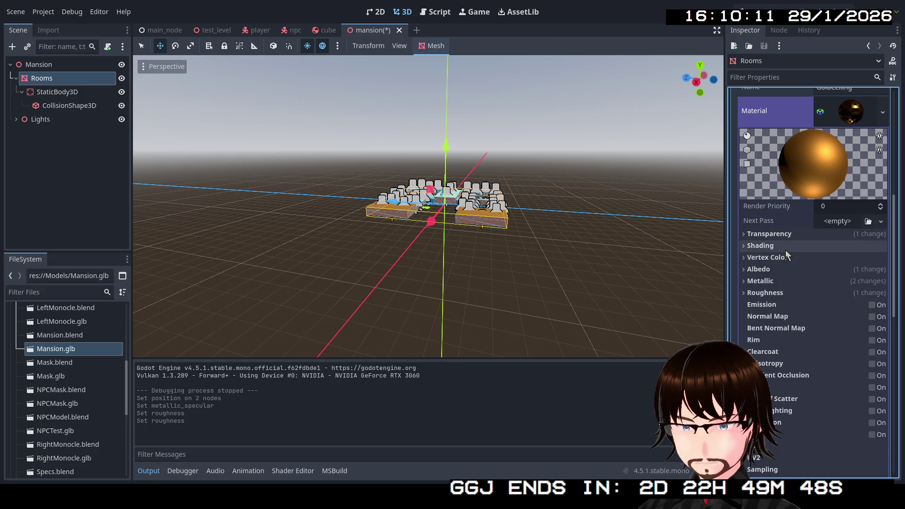
left_click(785, 249)
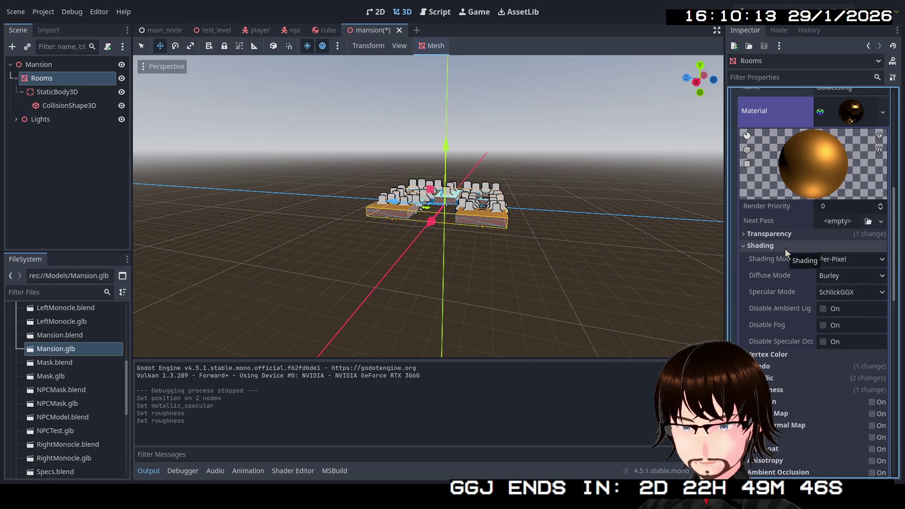
left_click(844, 278)
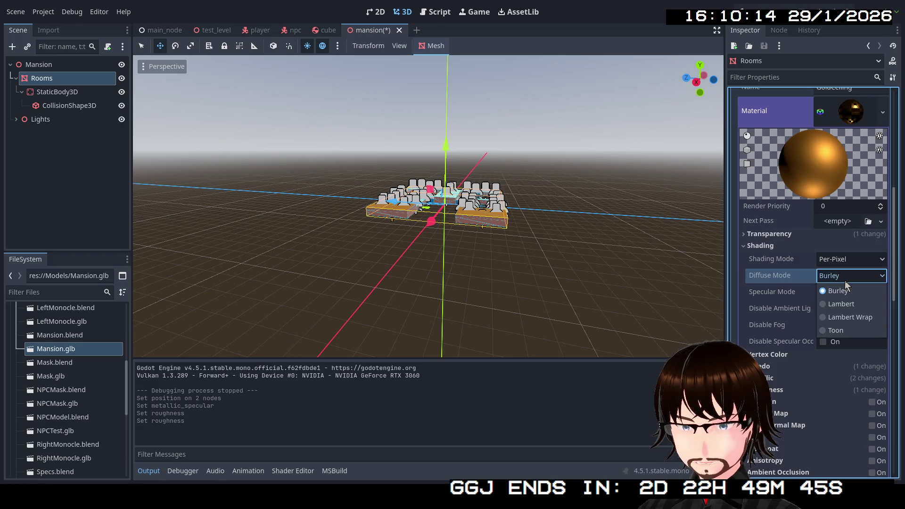
left_click(847, 309)
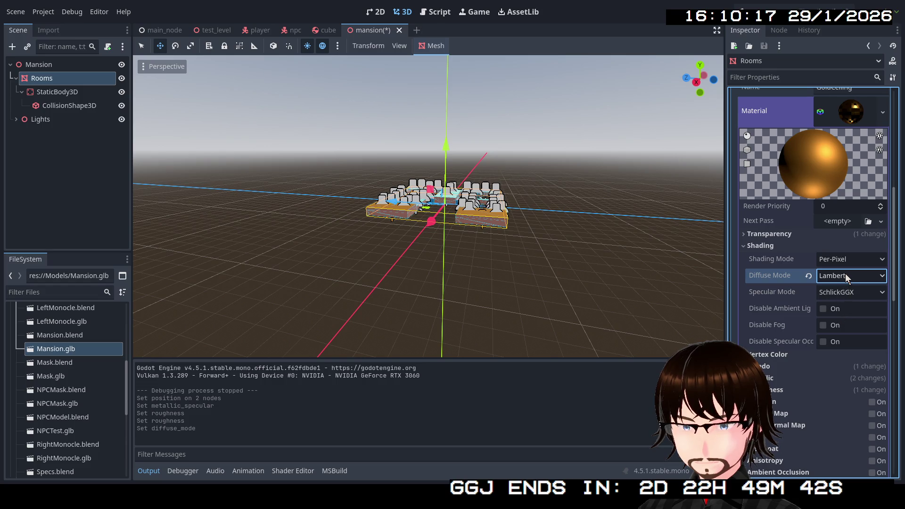
left_click(845, 279)
left_click(852, 317)
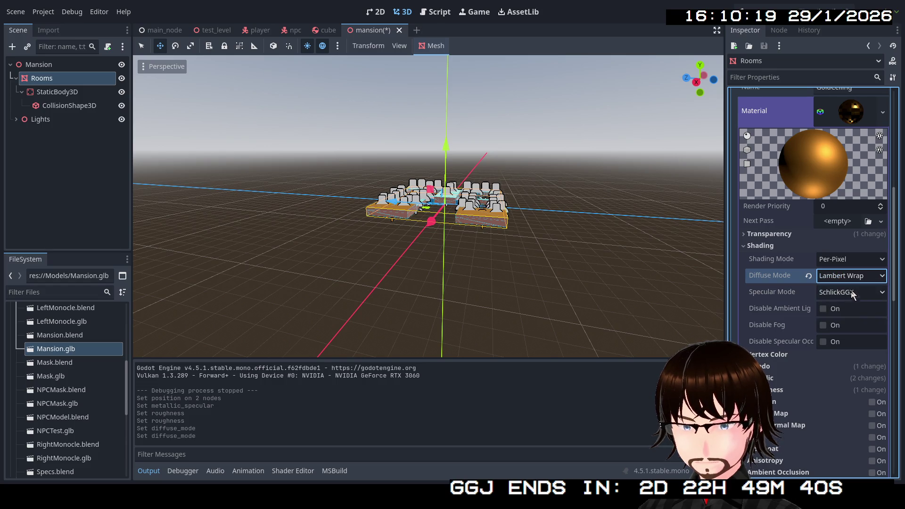
left_click(851, 277)
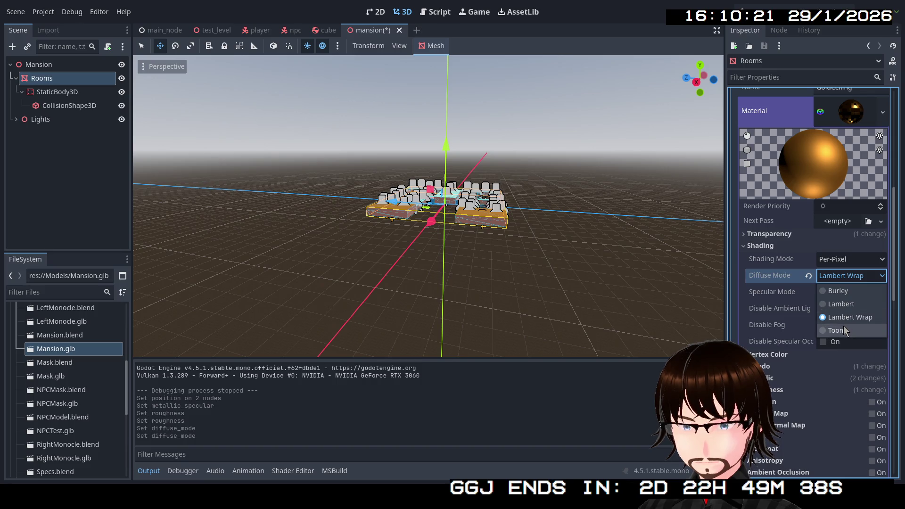
left_click(844, 326)
left_click(845, 281)
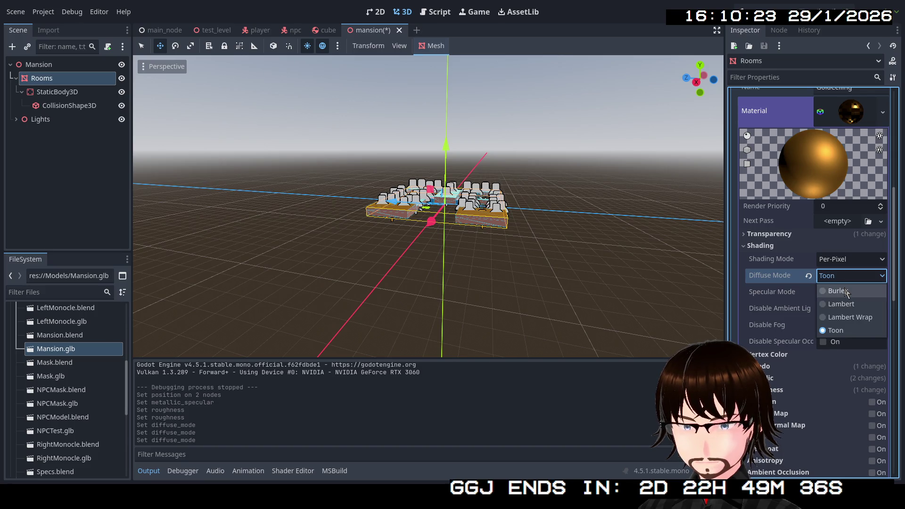
left_click(845, 291)
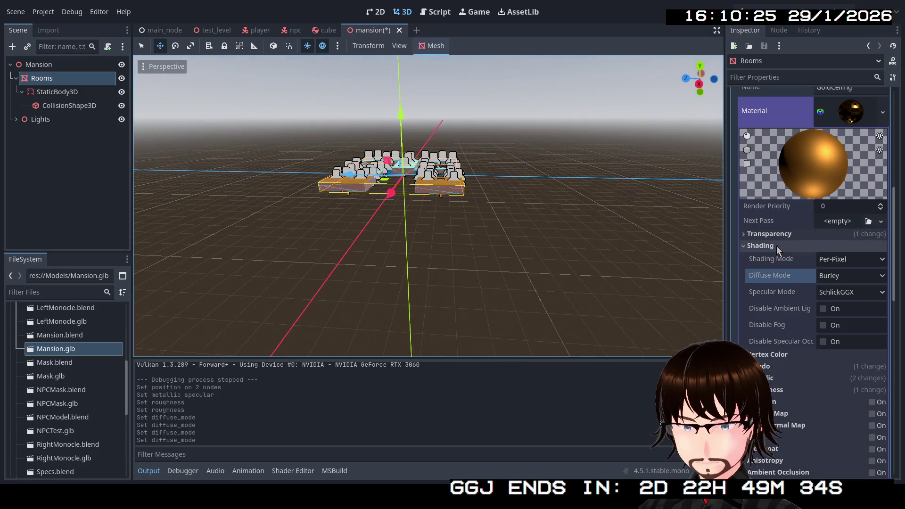
left_click(761, 245)
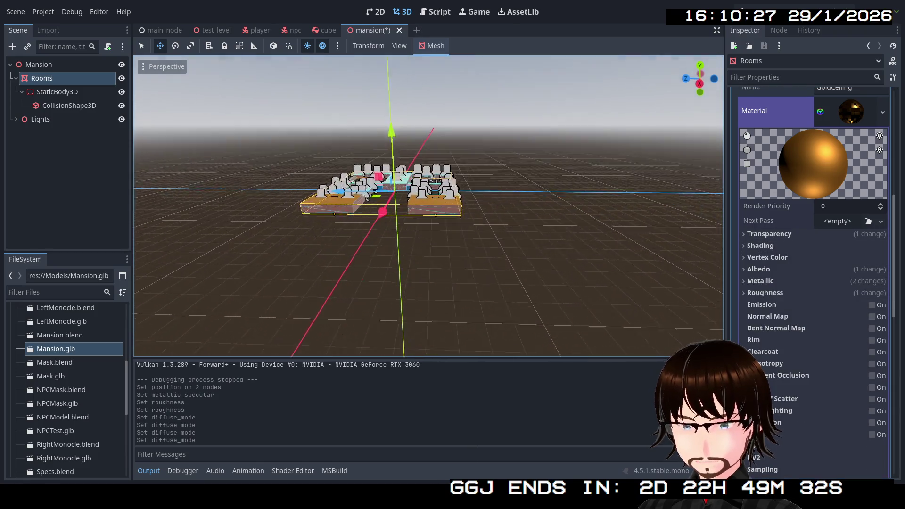
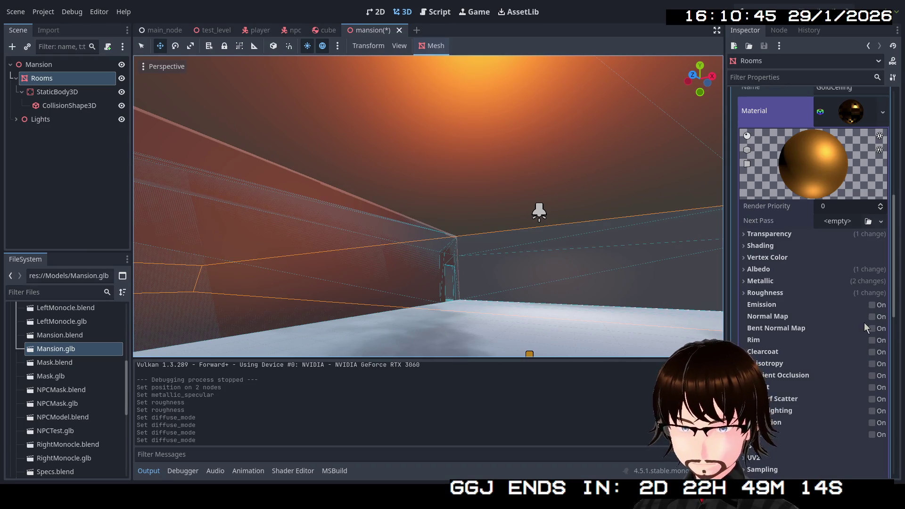
Step: Enable ambient occlusion on the GoldCeiling material of Surface 7, then collapse it
left_click(872, 376)
scroll(841, 180, "up", 3)
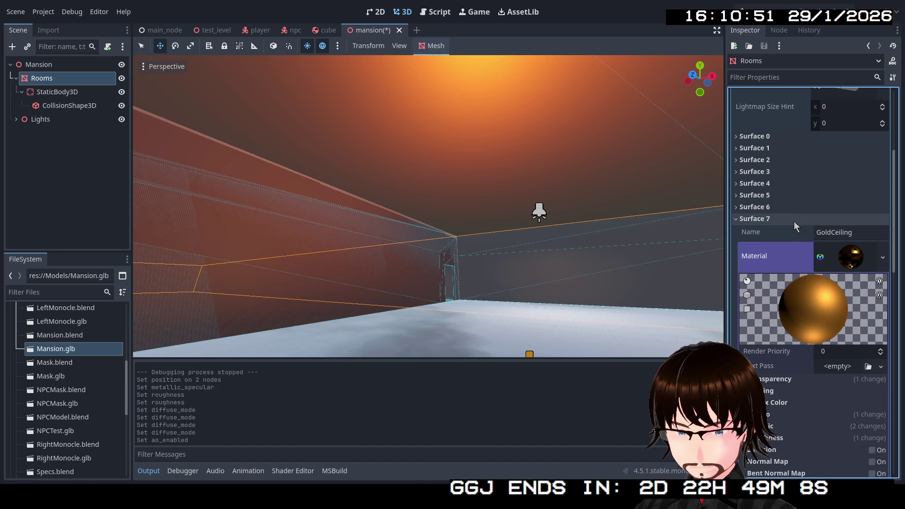
left_click(781, 217)
left_click(781, 217)
left_click(854, 259)
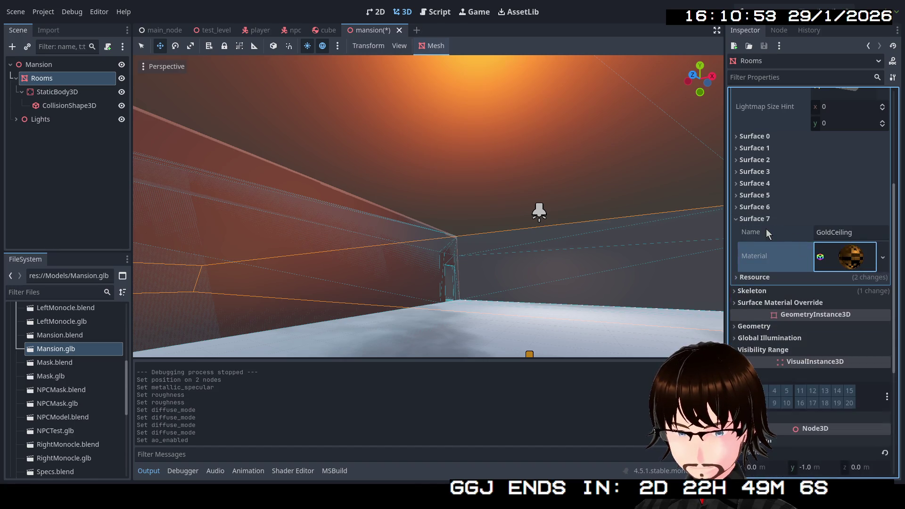
left_click(763, 219)
Step: Enable ambient occlusion on the OuterMat material of Surface 6
left_click(767, 207)
left_click(853, 249)
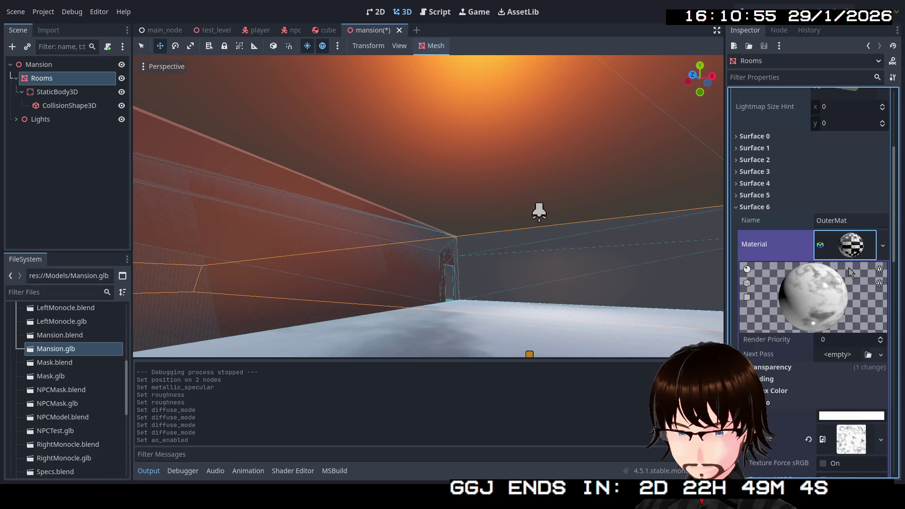
scroll(851, 330, "down", 5)
left_click(873, 346)
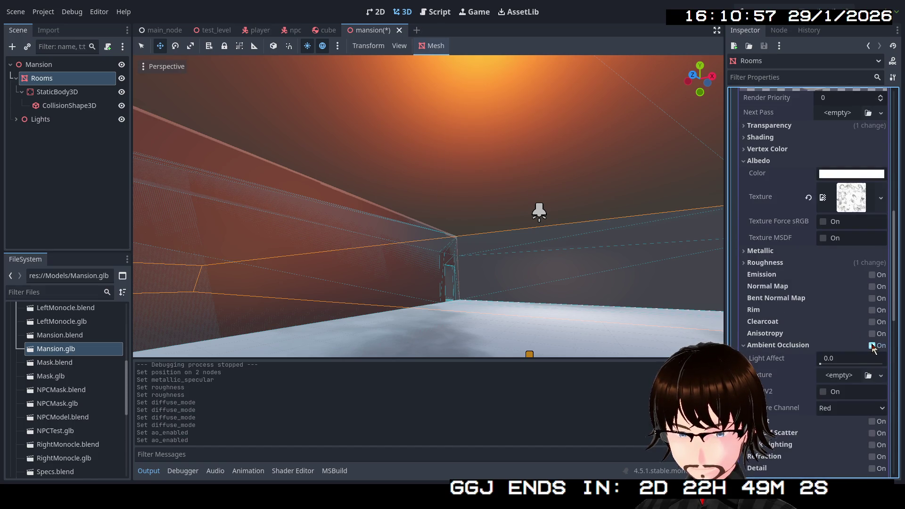
scroll(841, 312, "up", 2)
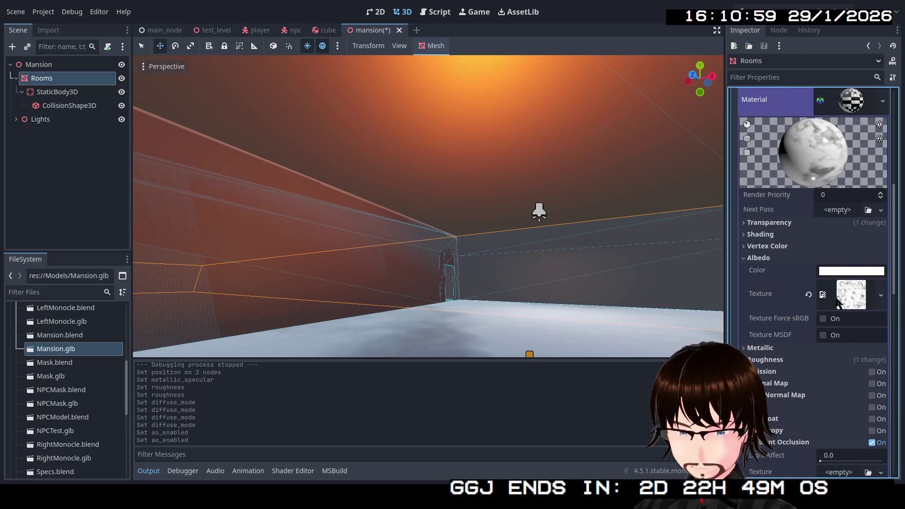
scroll(830, 347, "down", 3)
scroll(823, 364, "down", 3)
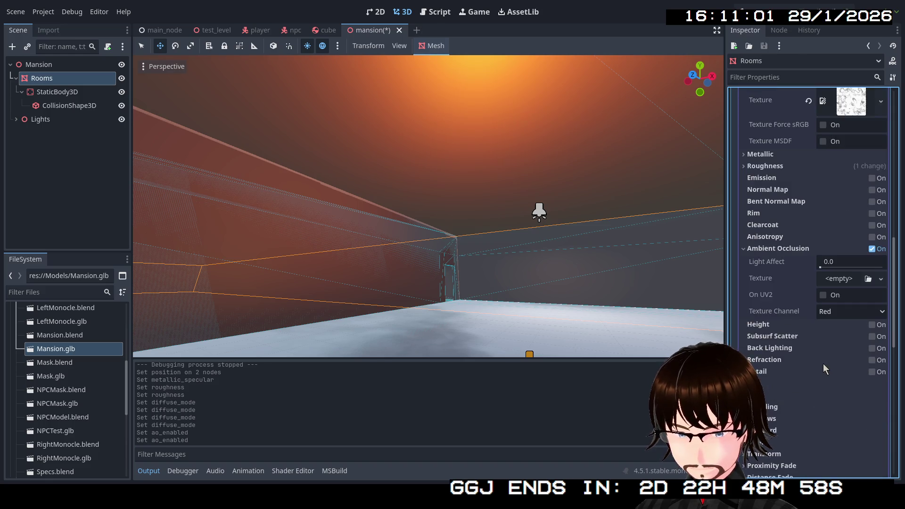
scroll(822, 224, "up", 15)
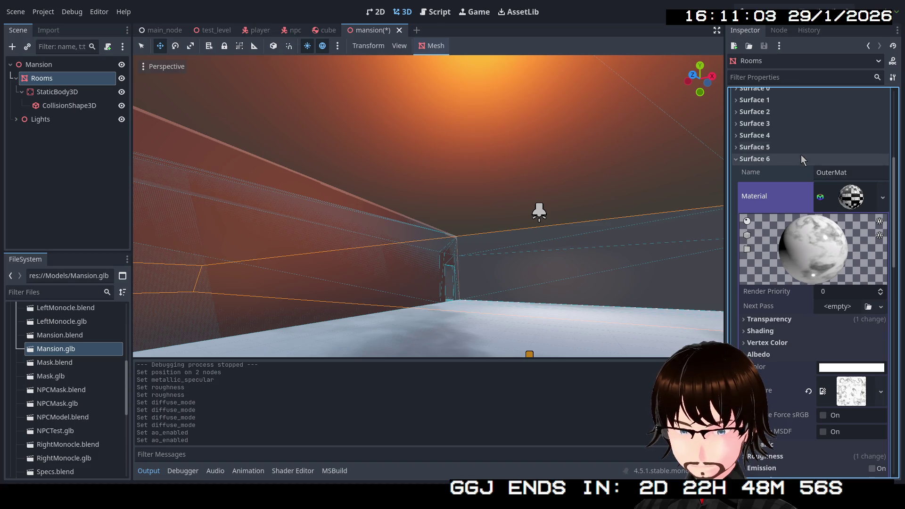
left_click(849, 195)
left_click(774, 160)
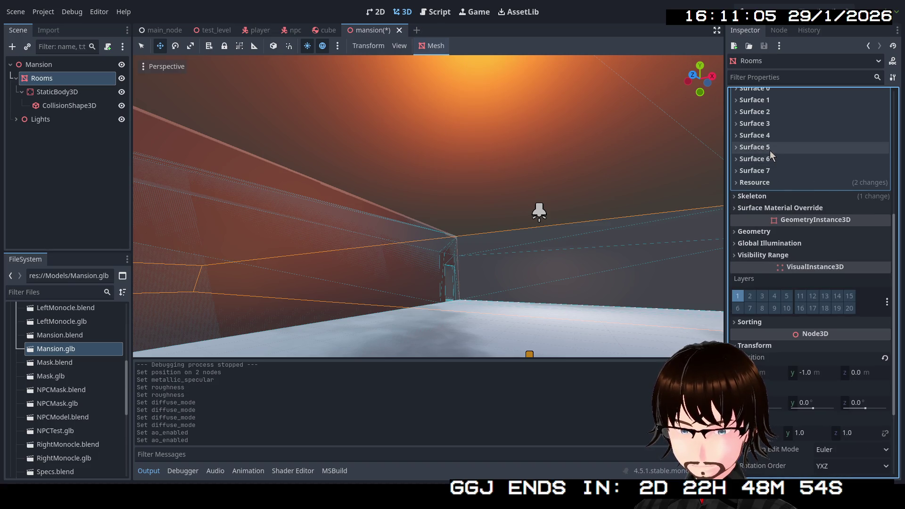
Step: Enable ambient occlusion on Material.005 of Surface 5
left_click(771, 151)
left_click(850, 184)
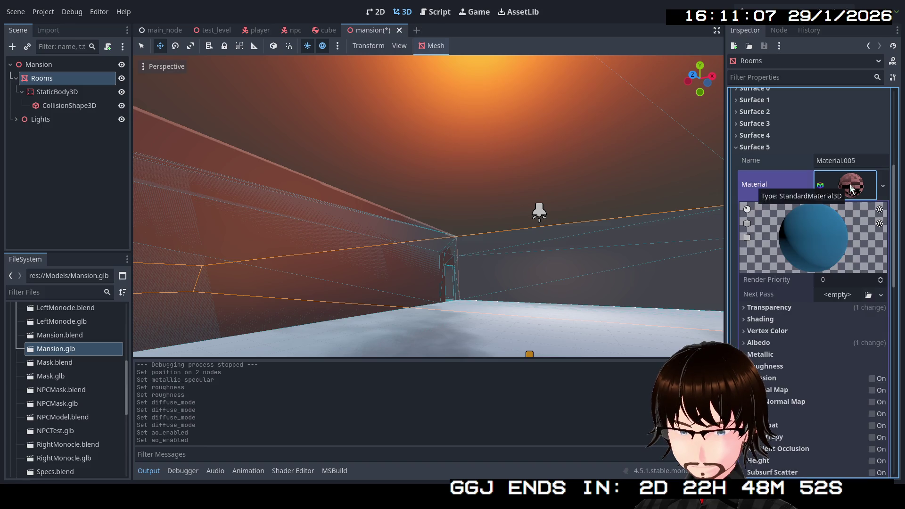
scroll(848, 356, "down", 5)
left_click(878, 308)
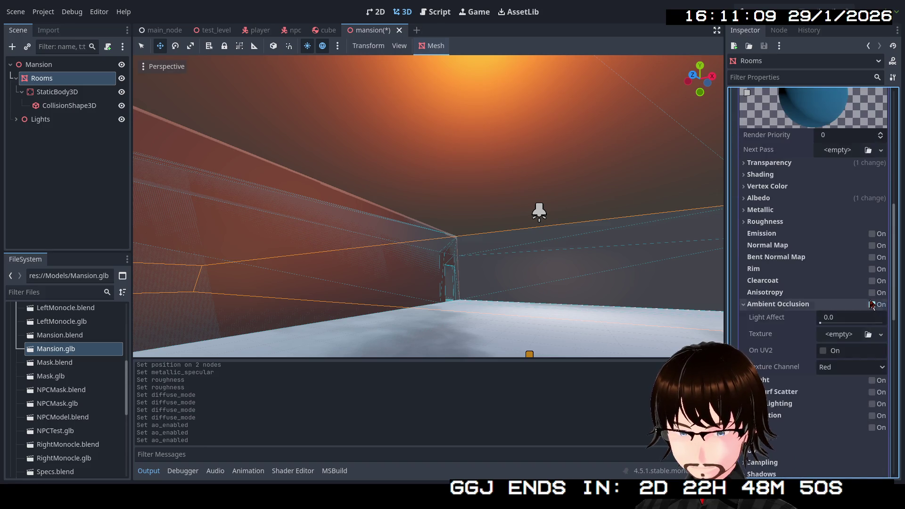
scroll(856, 226, "up", 7)
left_click(854, 231)
left_click(783, 196)
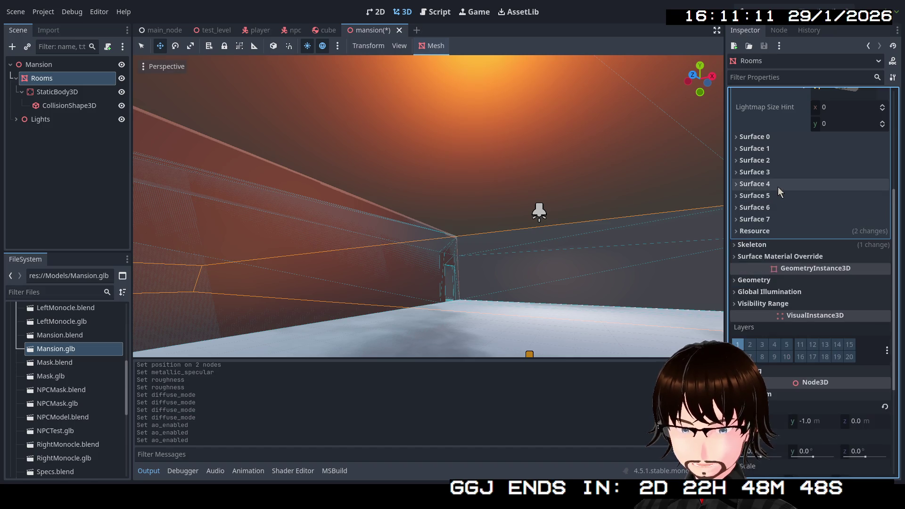
Step: Enable ambient occlusion on the Ceiling.001 material of Surface 4
left_click(778, 184)
left_click(858, 228)
scroll(855, 314, "down", 5)
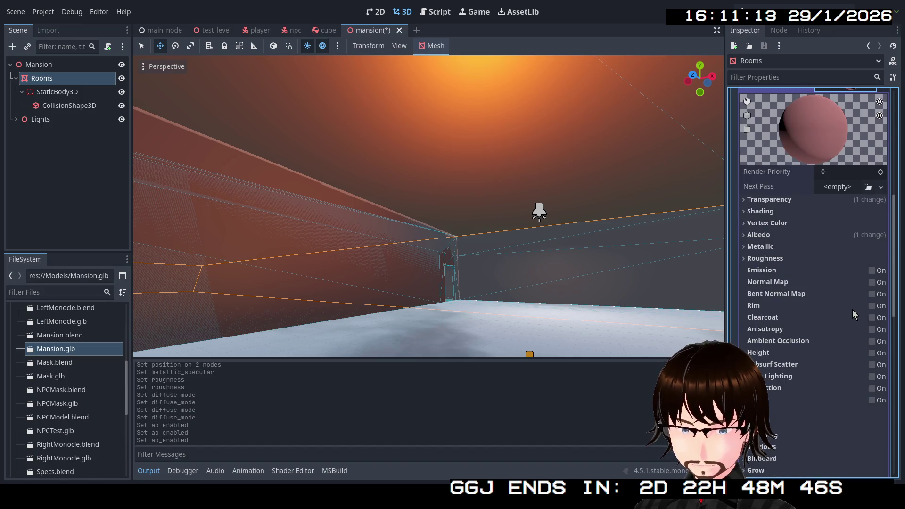
left_click(872, 341)
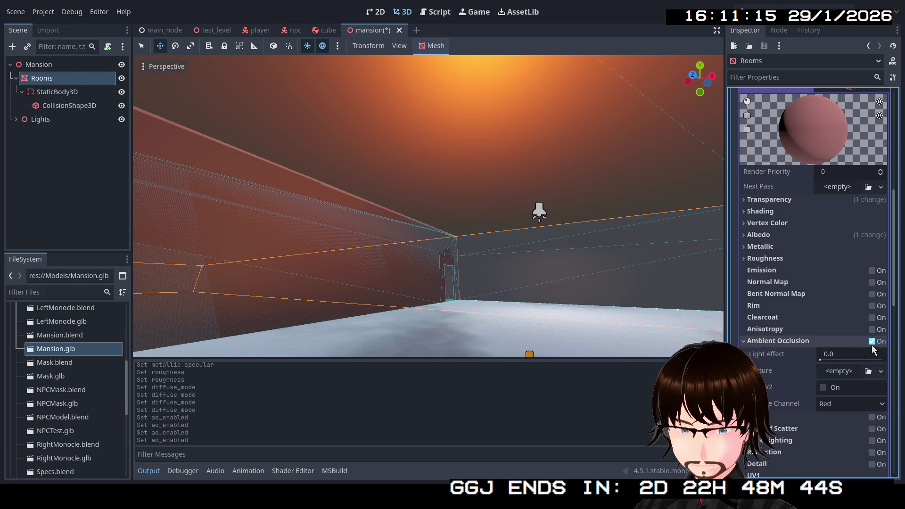
scroll(858, 307, "up", 8)
left_click(853, 325)
left_click(783, 282)
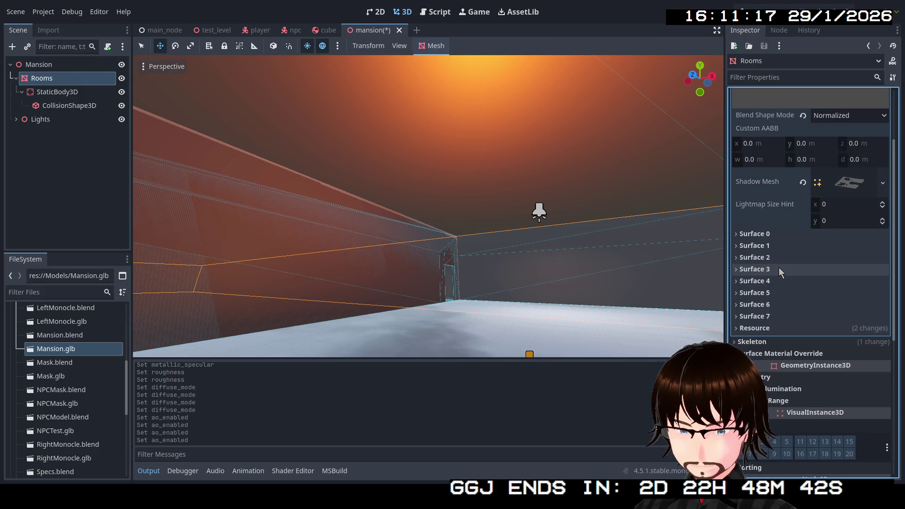
Step: Enable ambient occlusion on the Ceiling material of Surface 3
left_click(780, 270)
left_click(849, 307)
scroll(850, 324, "down", 5)
scroll(851, 328, "down", 2)
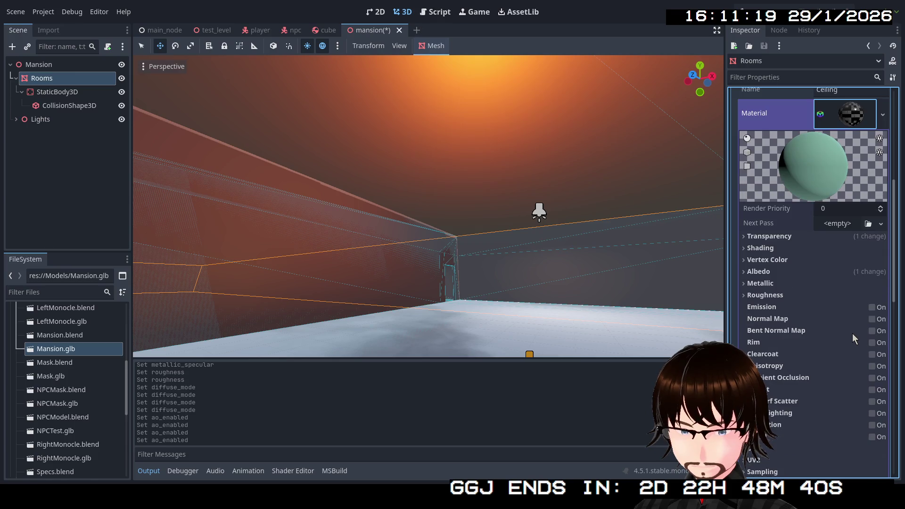
left_click(872, 379)
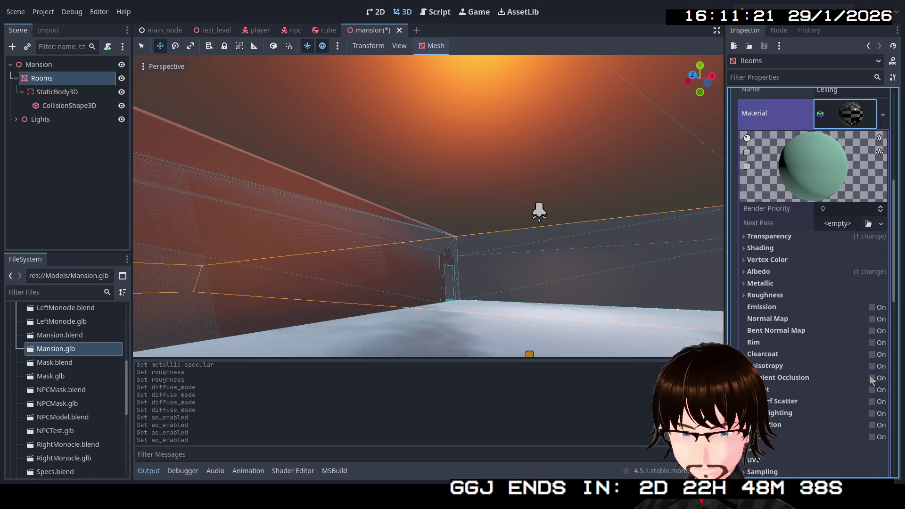
scroll(859, 359, "up", 5)
left_click(794, 318)
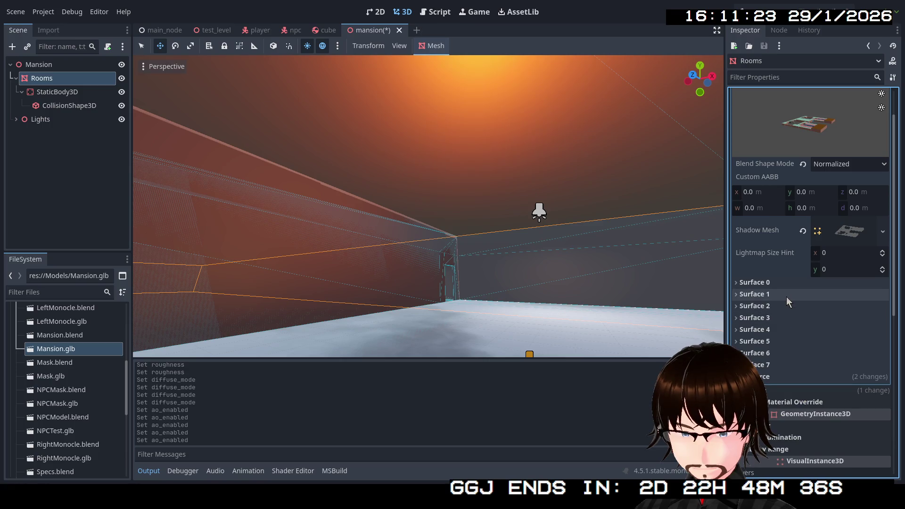
Step: Check ambient occlusion on the Floor material (Surface 2) and inspect the Door material (Surface 1)
left_click(786, 305)
left_click(851, 347)
scroll(853, 358, "down", 4)
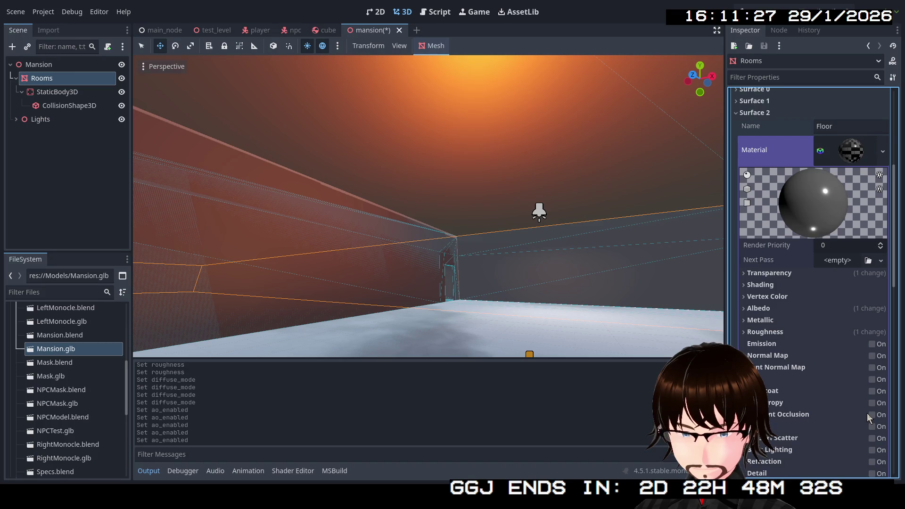
scroll(836, 374, "up", 4)
left_click(858, 354)
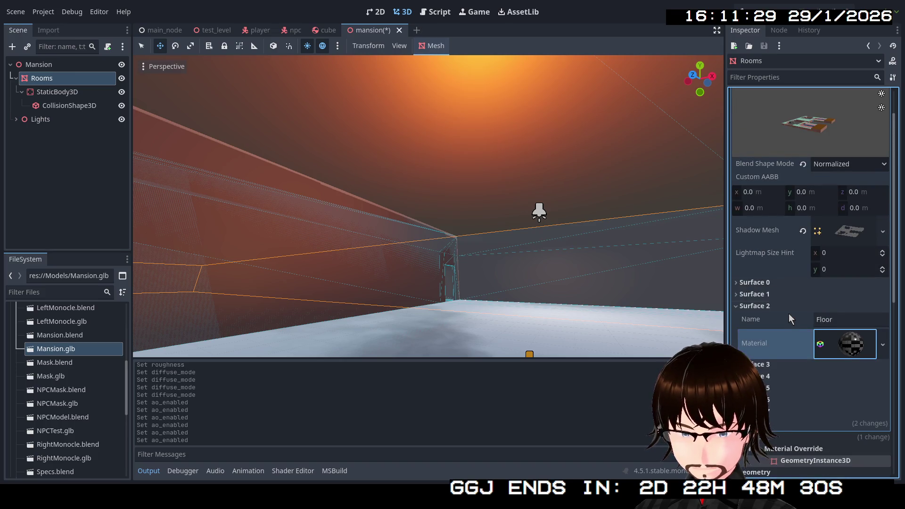
left_click(785, 306)
left_click(782, 293)
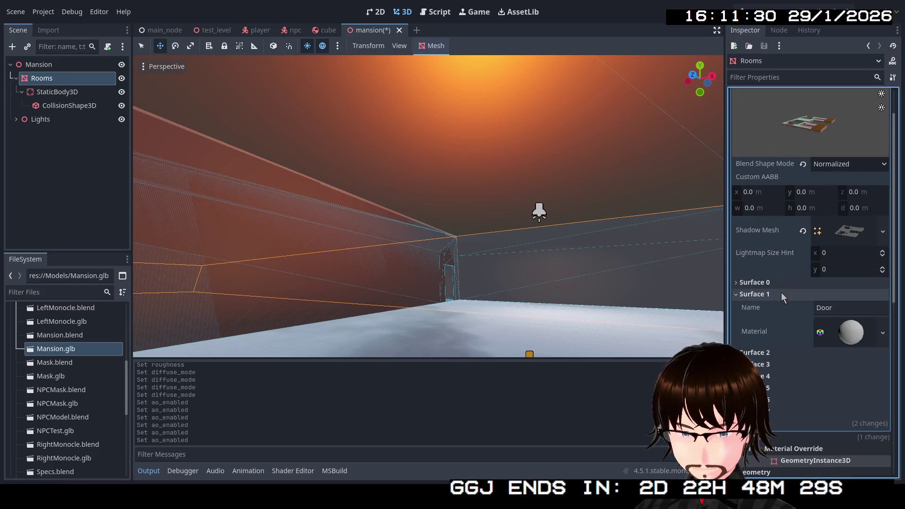
left_click(851, 332)
scroll(811, 320, "down", 1)
left_click(765, 248)
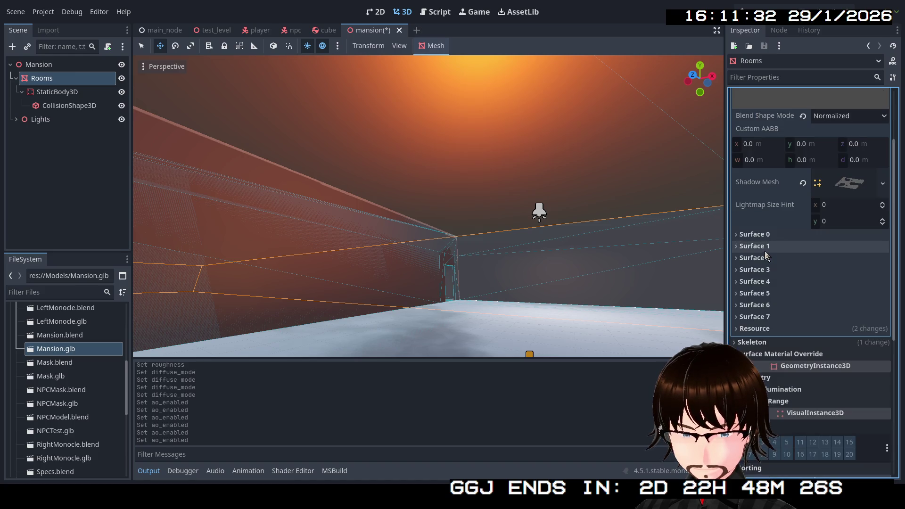
Step: Enable ambient occlusion on the Surface 0 material and fold it away
left_click(775, 236)
left_click(853, 274)
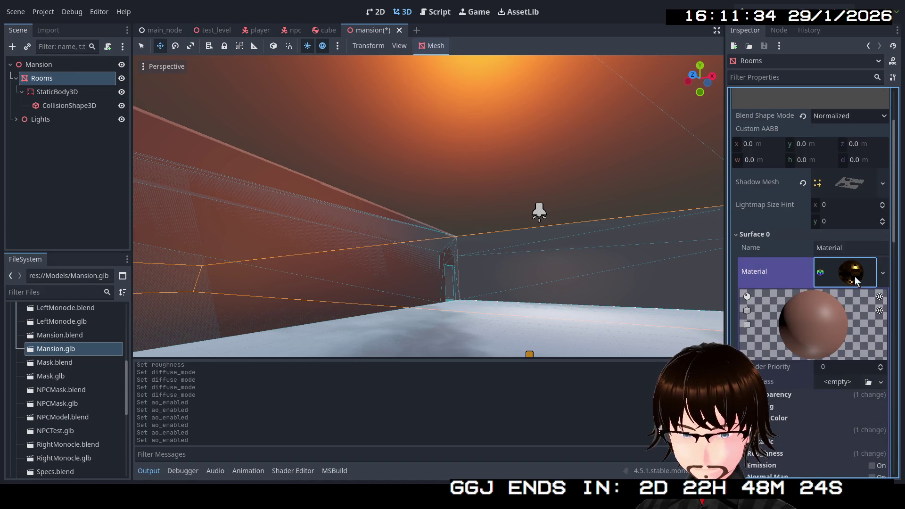
scroll(857, 370, "down", 1)
scroll(857, 370, "down", 2)
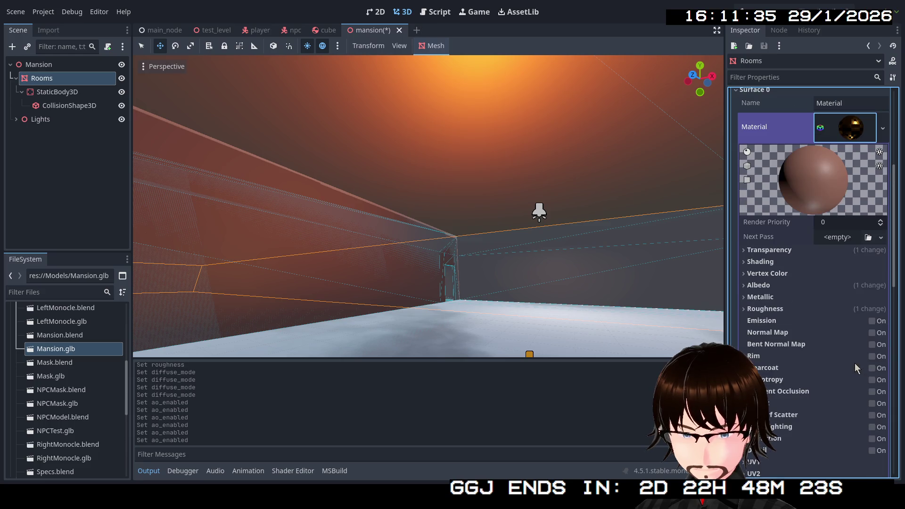
left_click(872, 393)
left_click(846, 136)
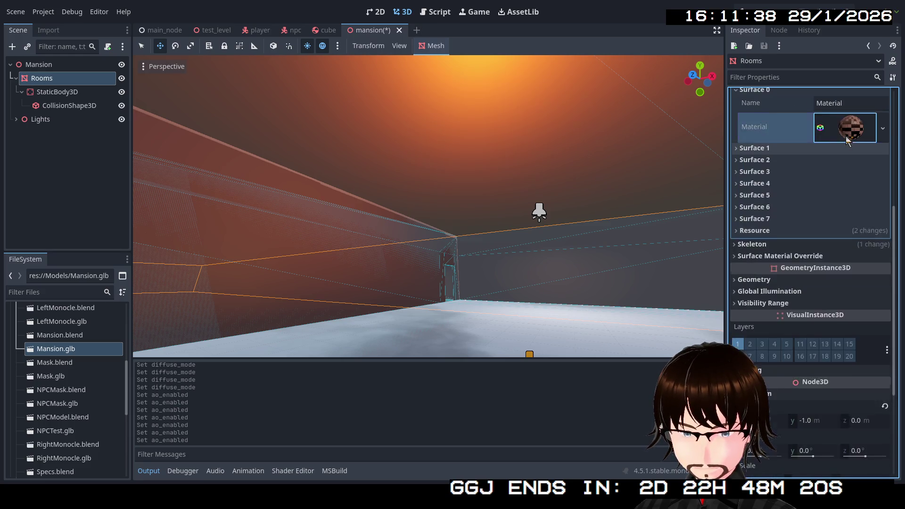
scroll(846, 136, "up", 3)
left_click(770, 236)
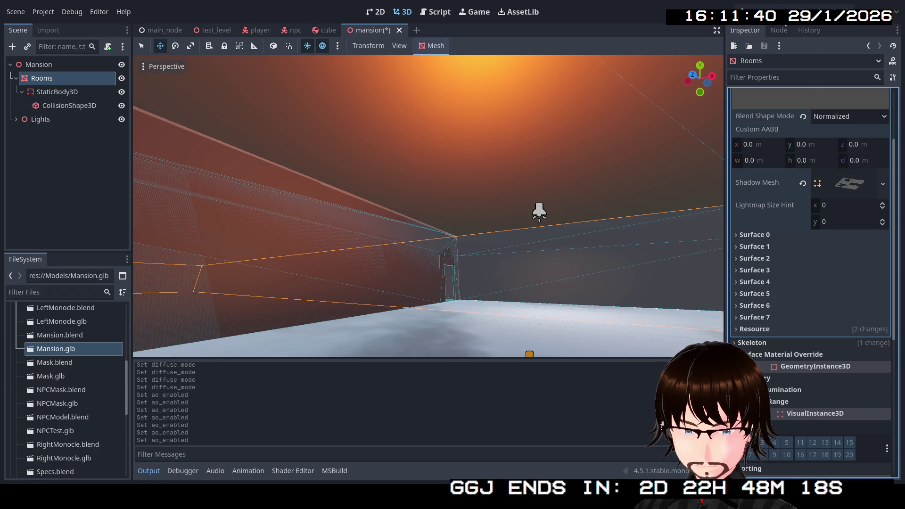
Step: Save and test-run the mansion project with F5, then stop it with F8
key("F5")
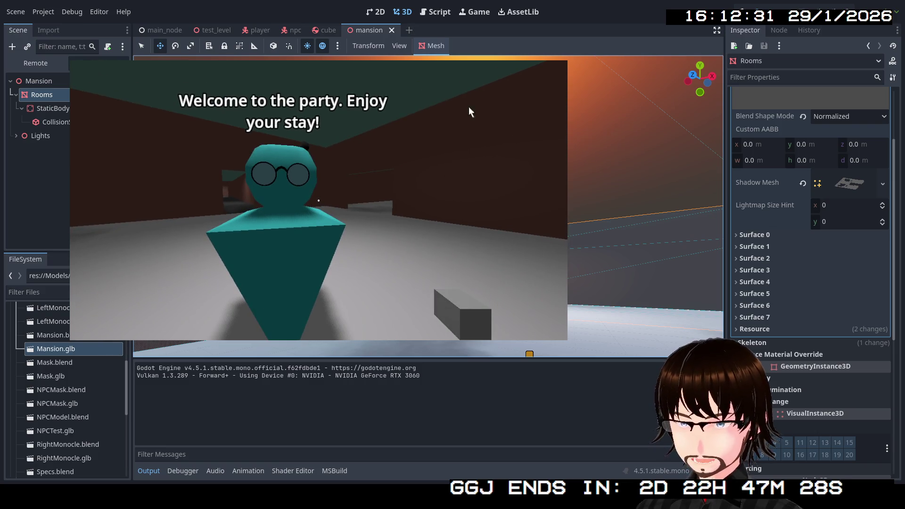
key("F8")
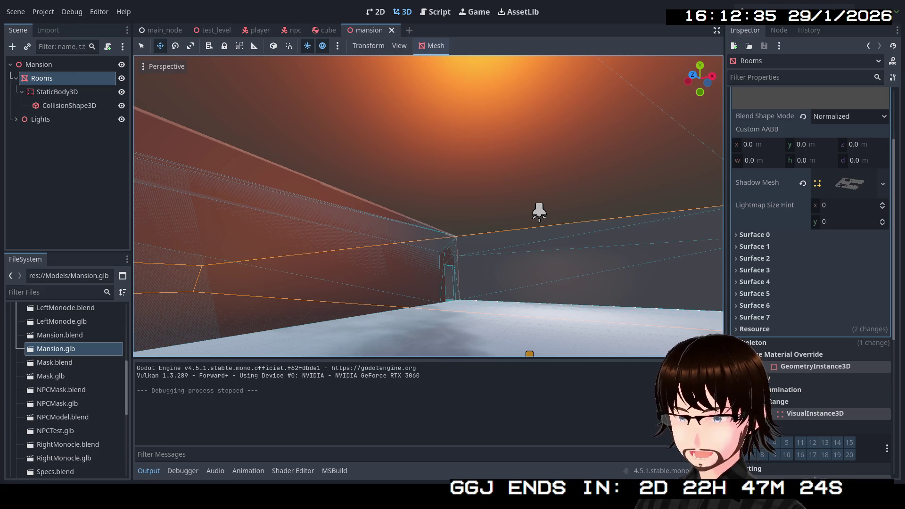
Step: Raise the 3D view to an overhead view of the whole mansion layout
mouse_move(429, 206)
left_mouse_down()
mouse_move(425, 259)
mouse_move(424, 240)
mouse_move(386, 240)
mouse_move(463, 177)
left_mouse_up()
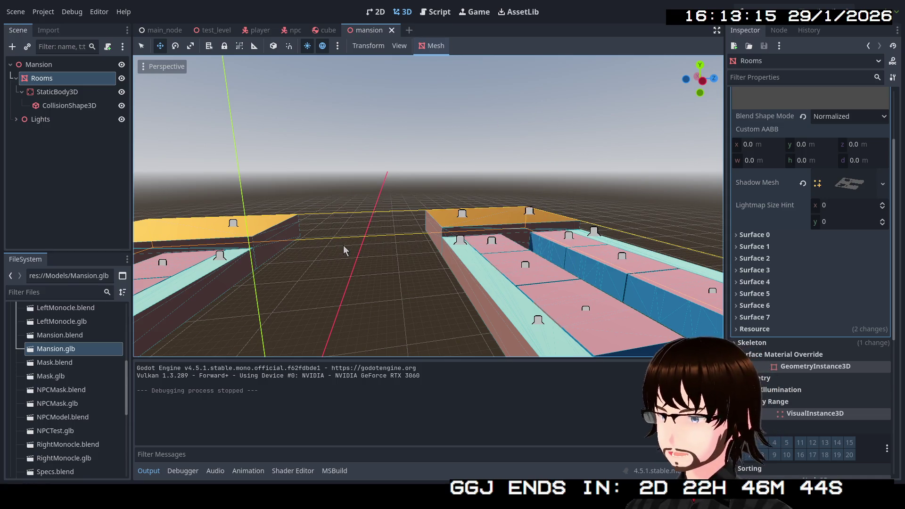
Step: Fly down through the roof and through several rooms, then rise and face the mansion centre
scroll(344, 250, "down", 3)
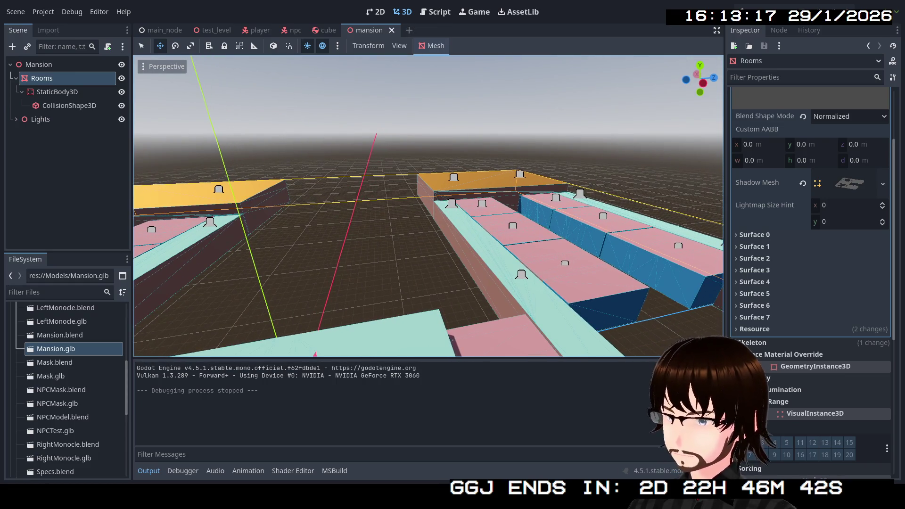
key("d")
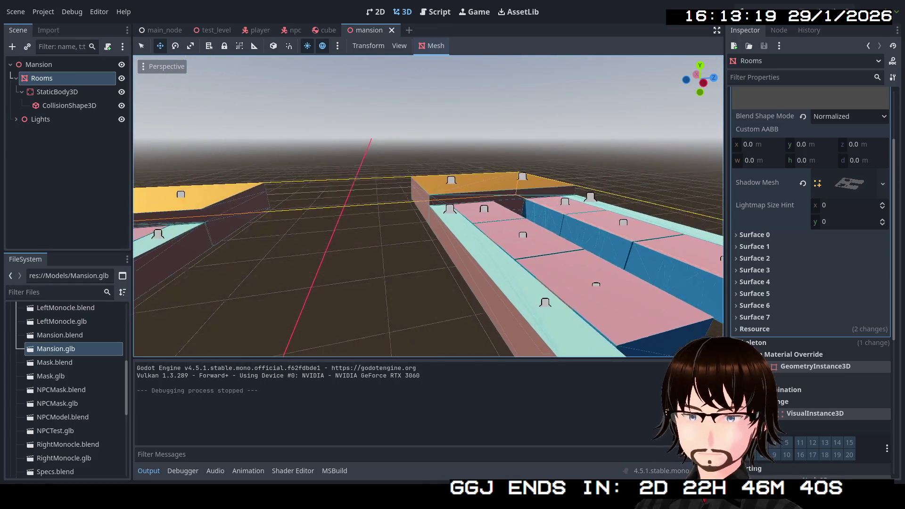
key("w")
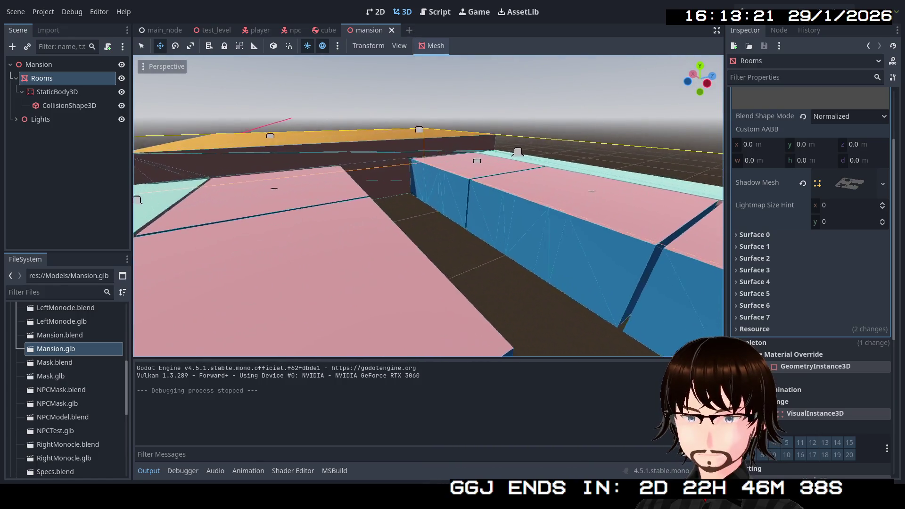
key("q")
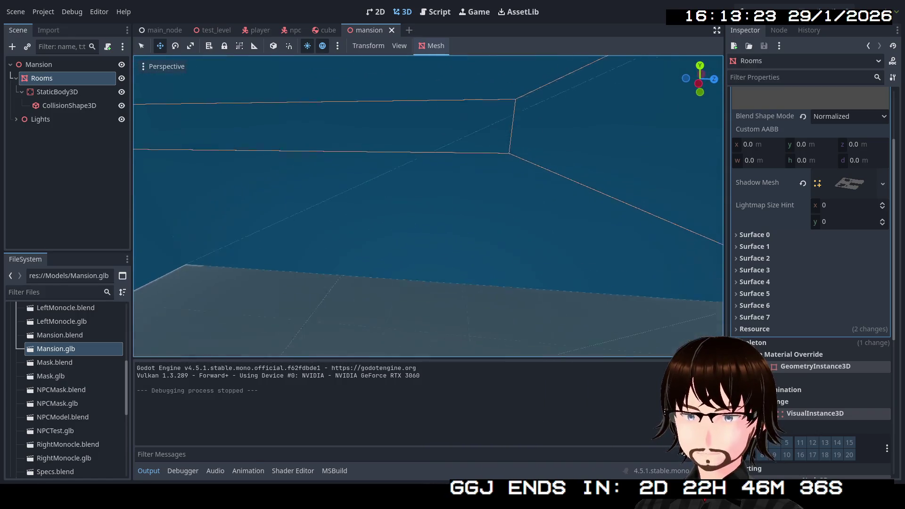
key("w")
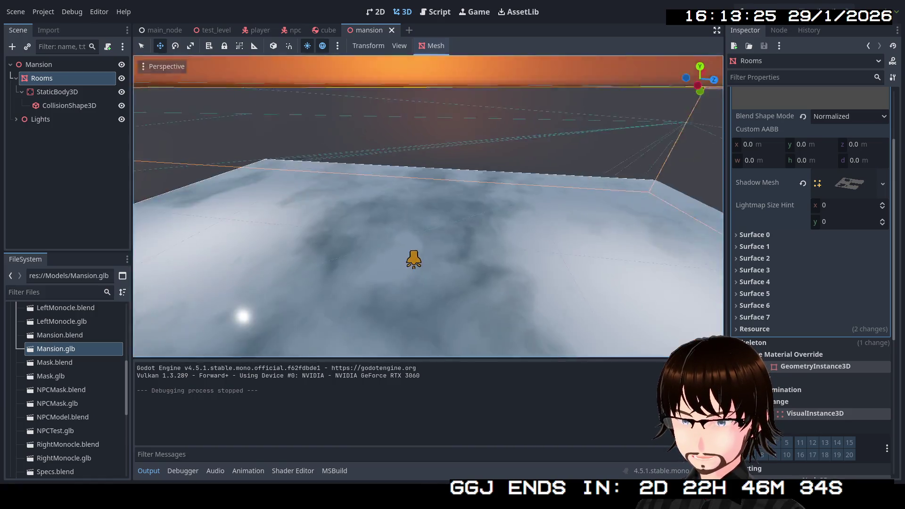
key("e")
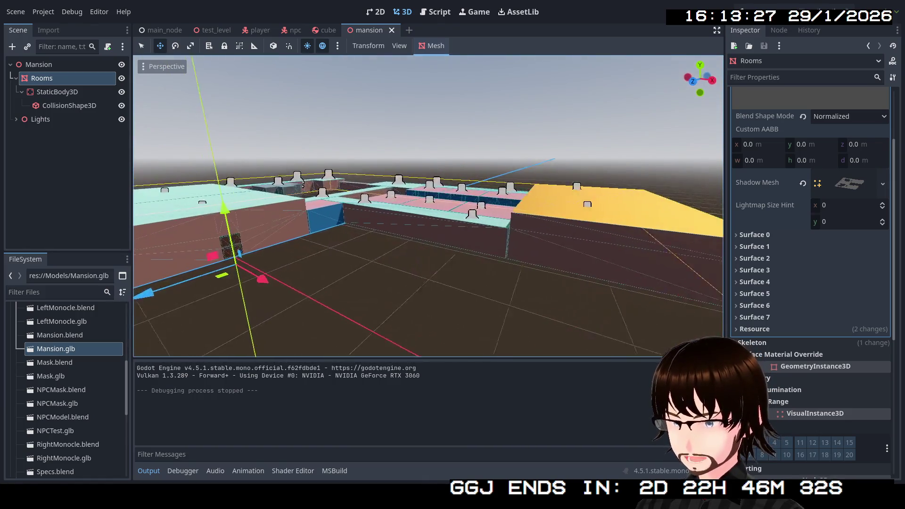
key("a")
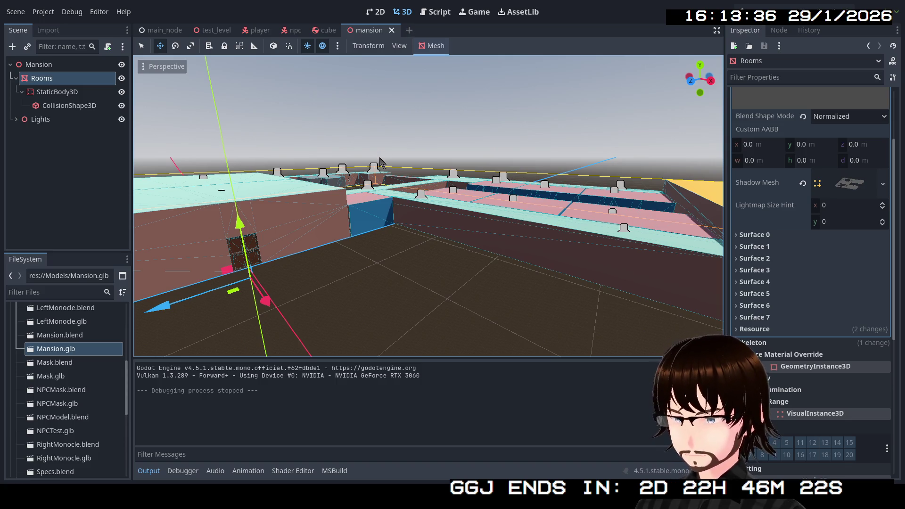
left_click_drag(378, 149, 378, 149)
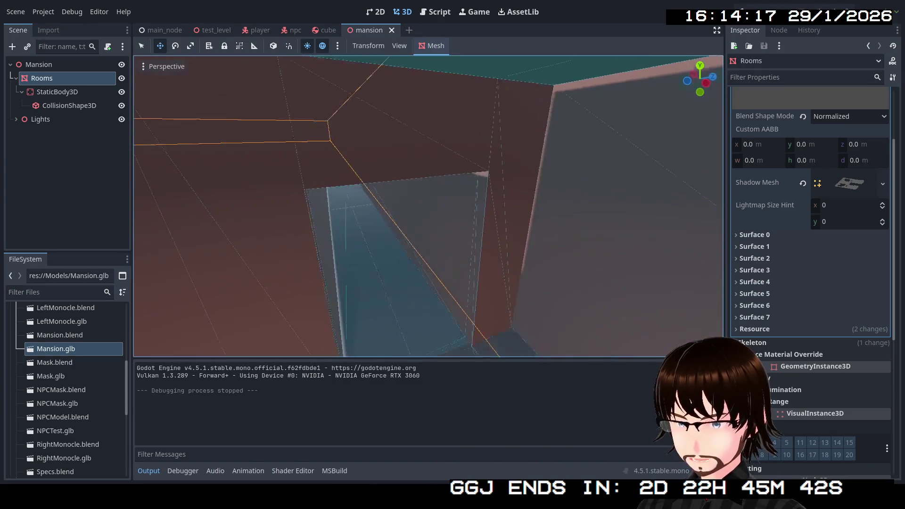
Step: Zoom out of the corridor to an exterior view above the mansion
scroll(429, 206, "down", 5)
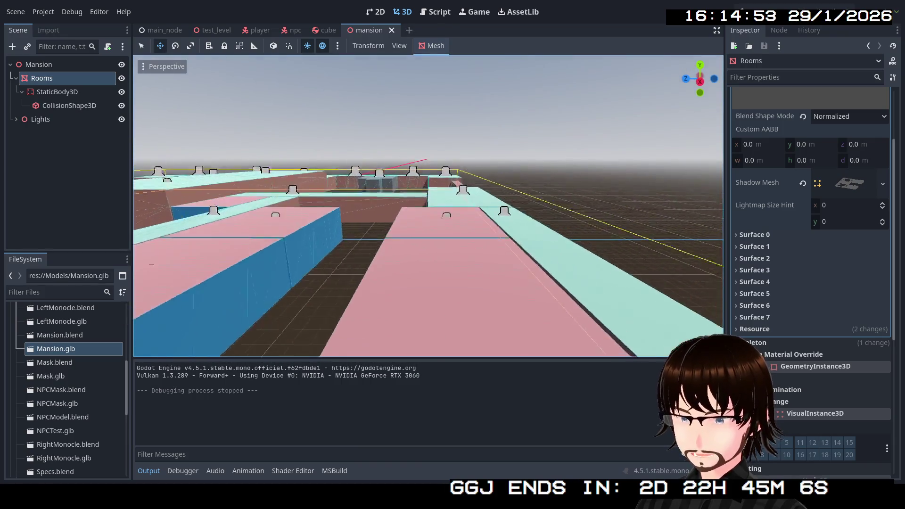
Step: Fly down the hall toward a wall corner, then rise to overlook the whole layout
key("w")
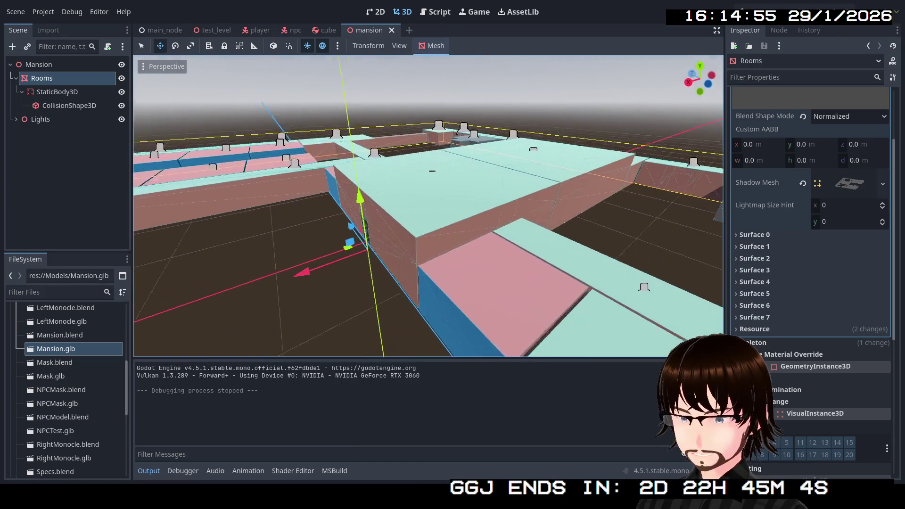
key("w")
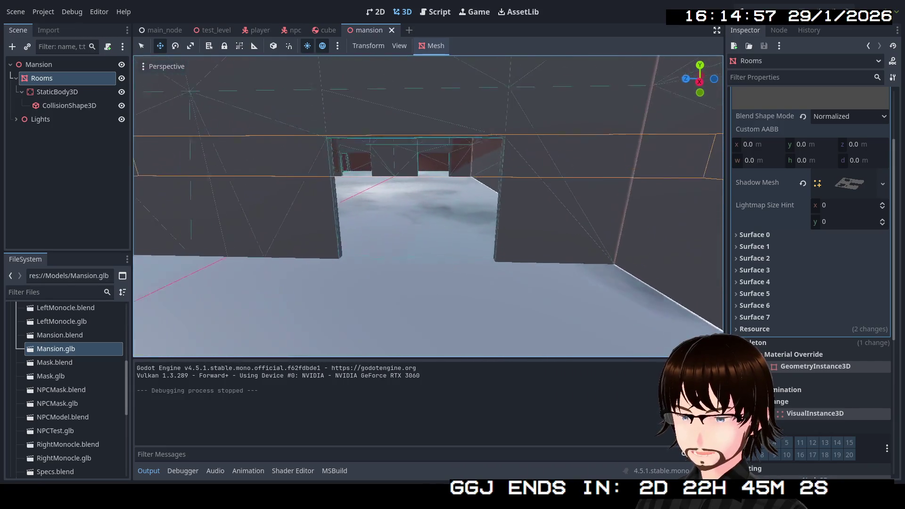
key("w")
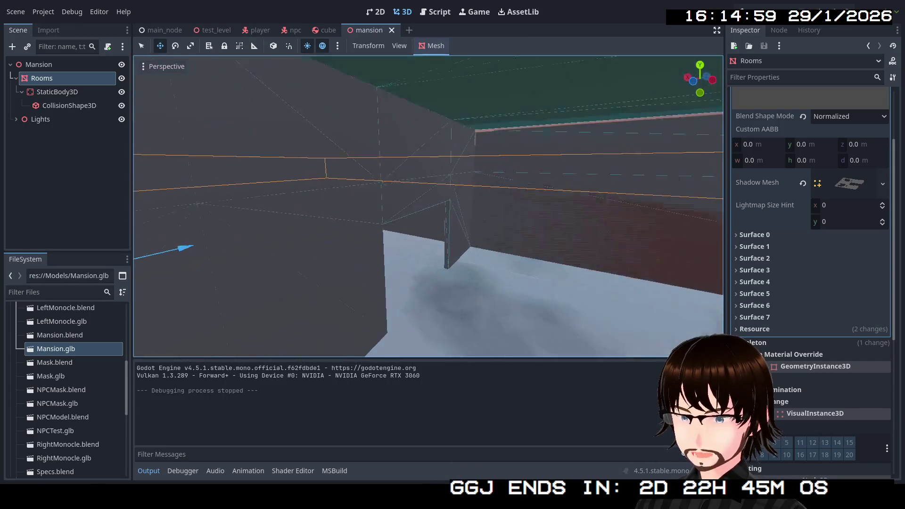
key("s")
key("w")
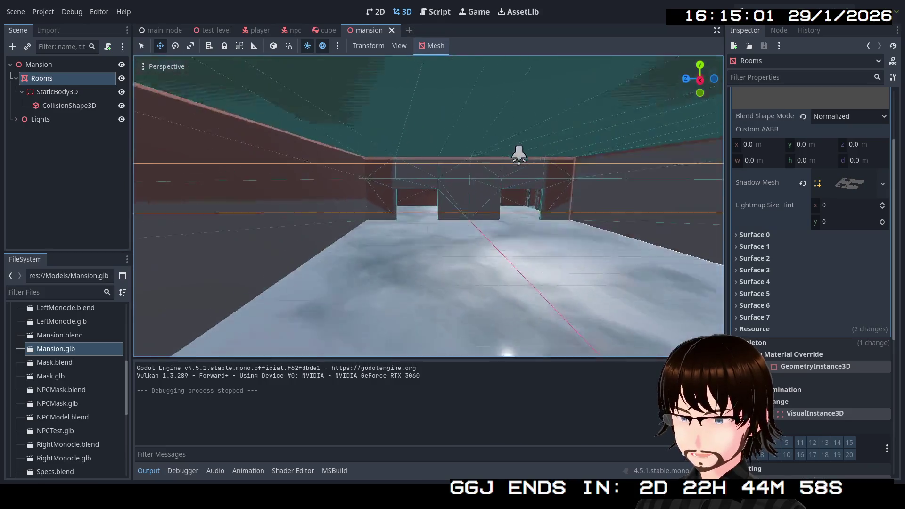
key("e")
key("s")
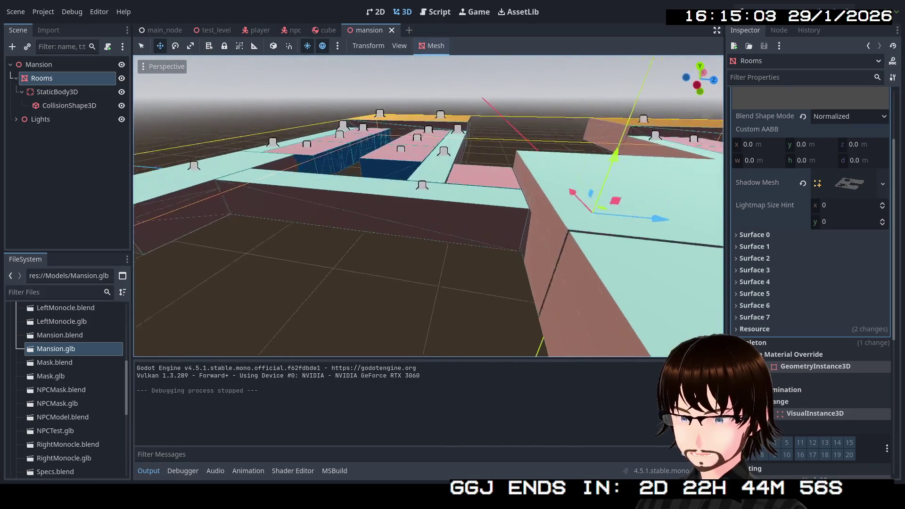
Step: Fly into the blue room by the cyan floor, then over the pink rooms to the grey blocks
key("w")
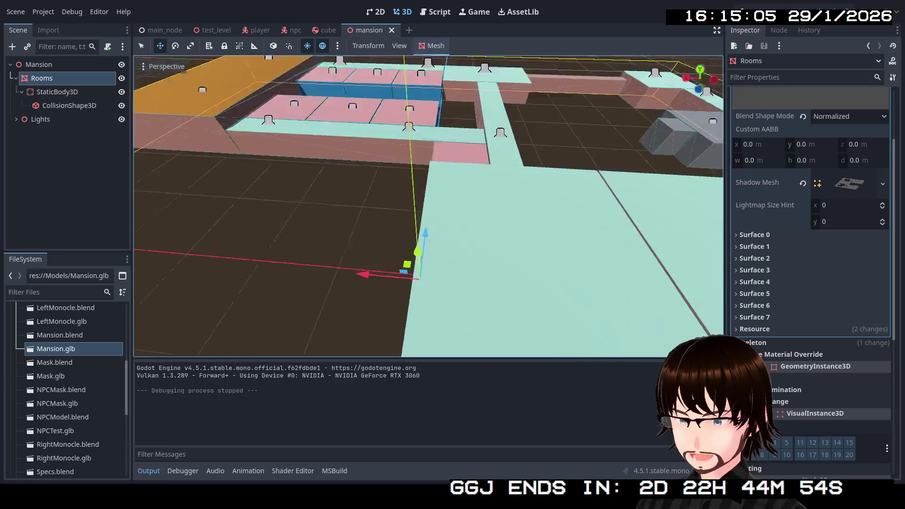
key("w")
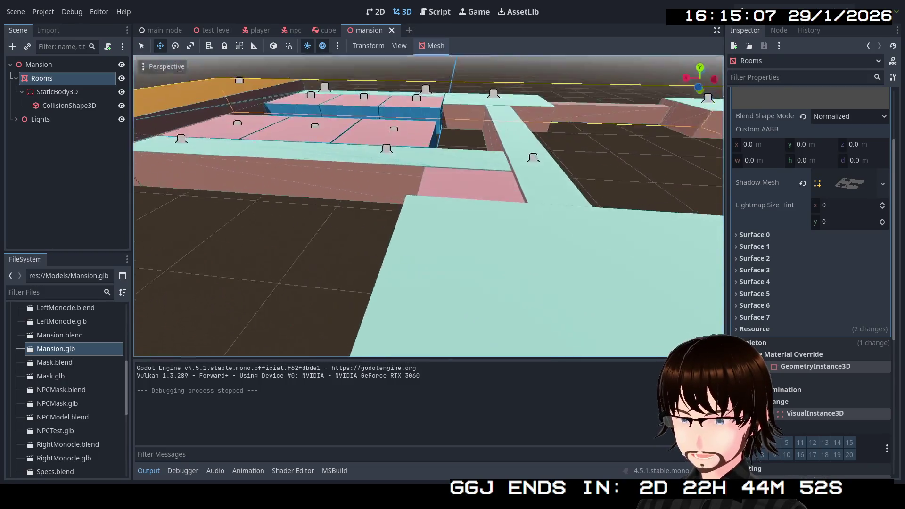
key("s")
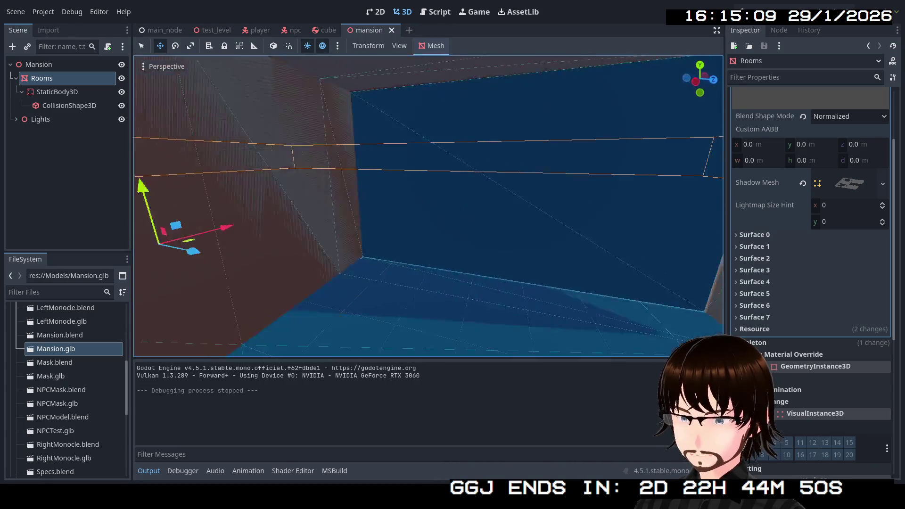
key("s")
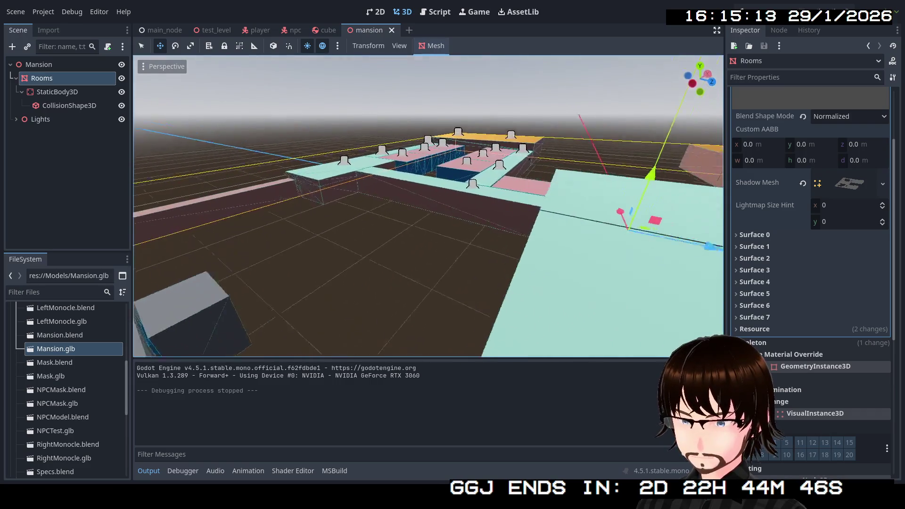
key("w")
key("w")
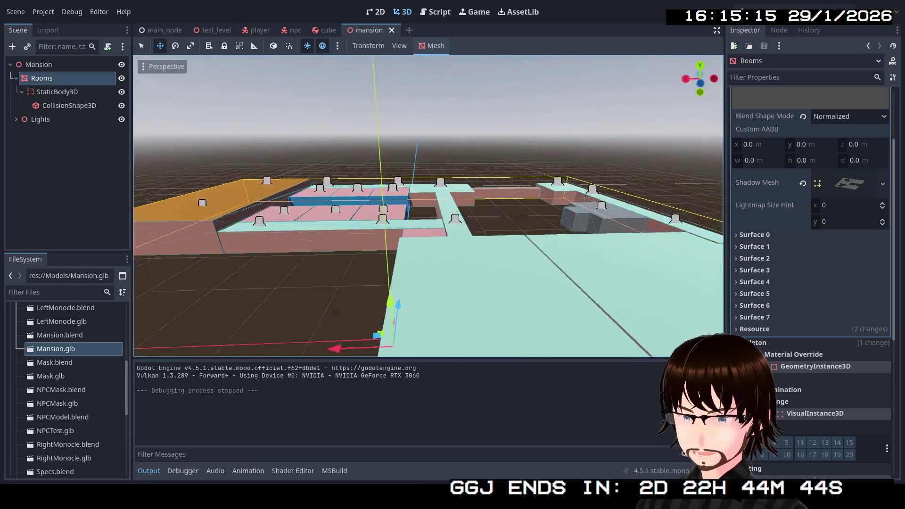
key("s")
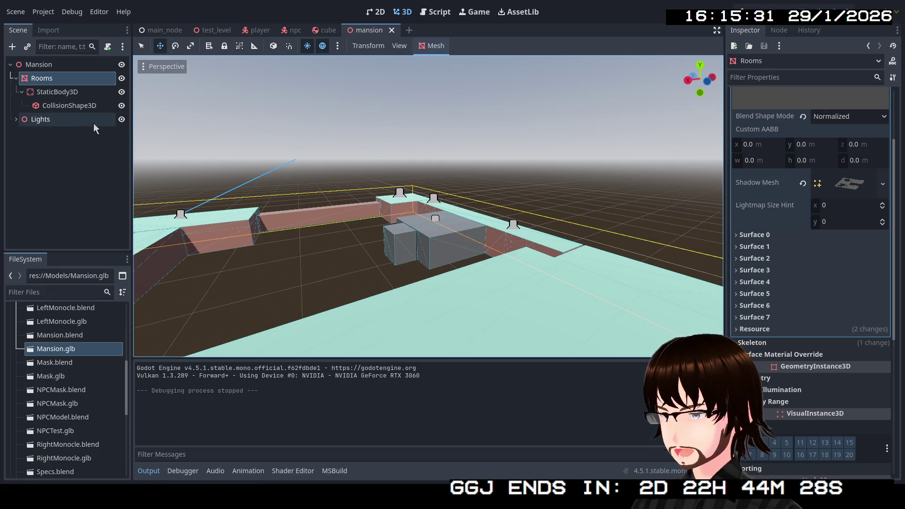
right_click(279, 109)
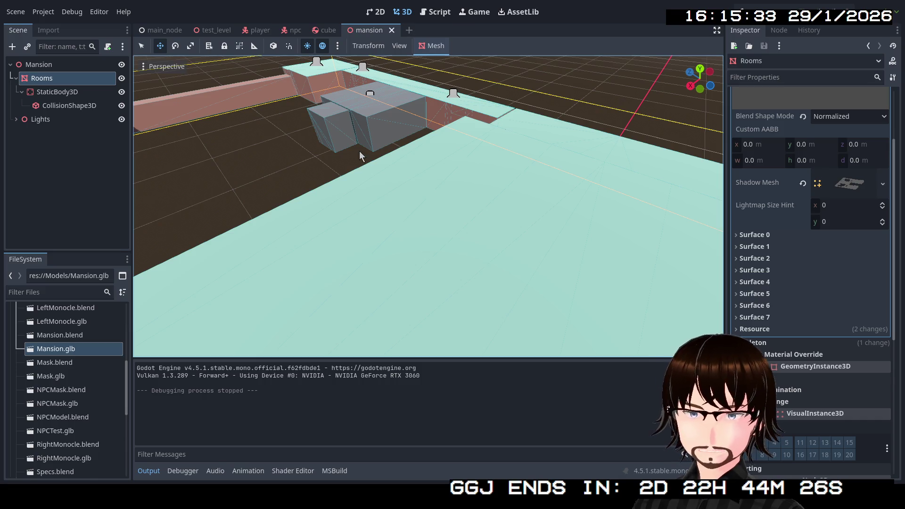